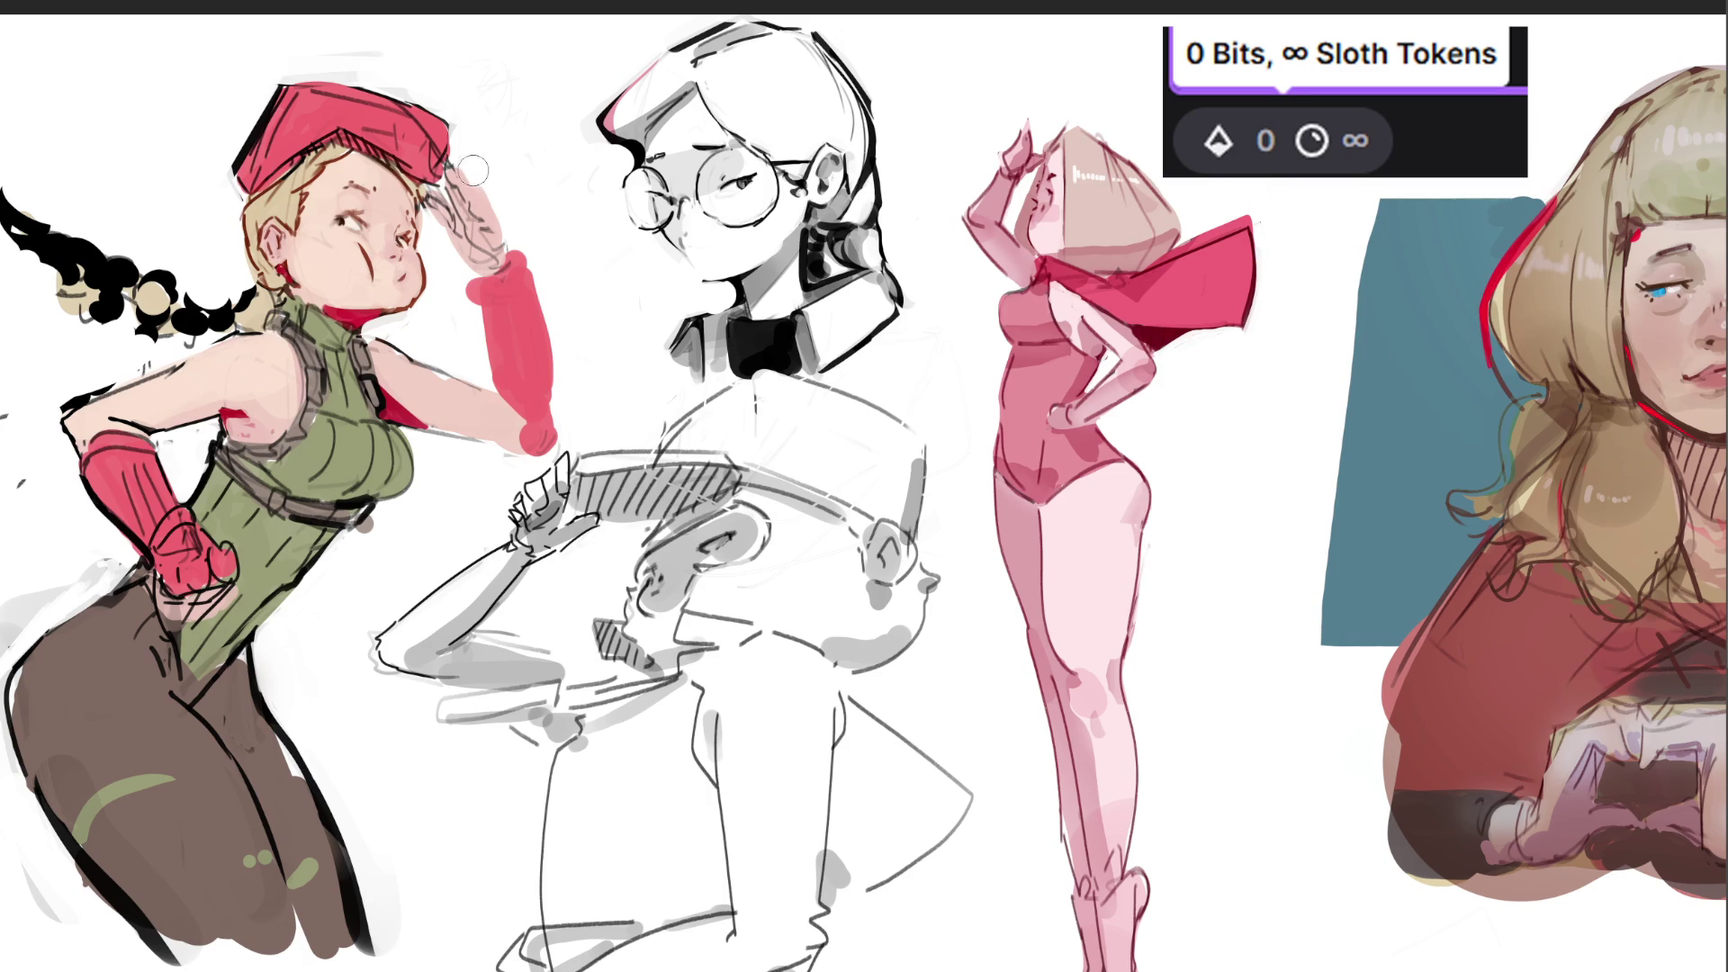
Repaint the raised saluting hand in skin tone, undoing two stray dark strokes.
left_click_drag(466, 162, 505, 218)
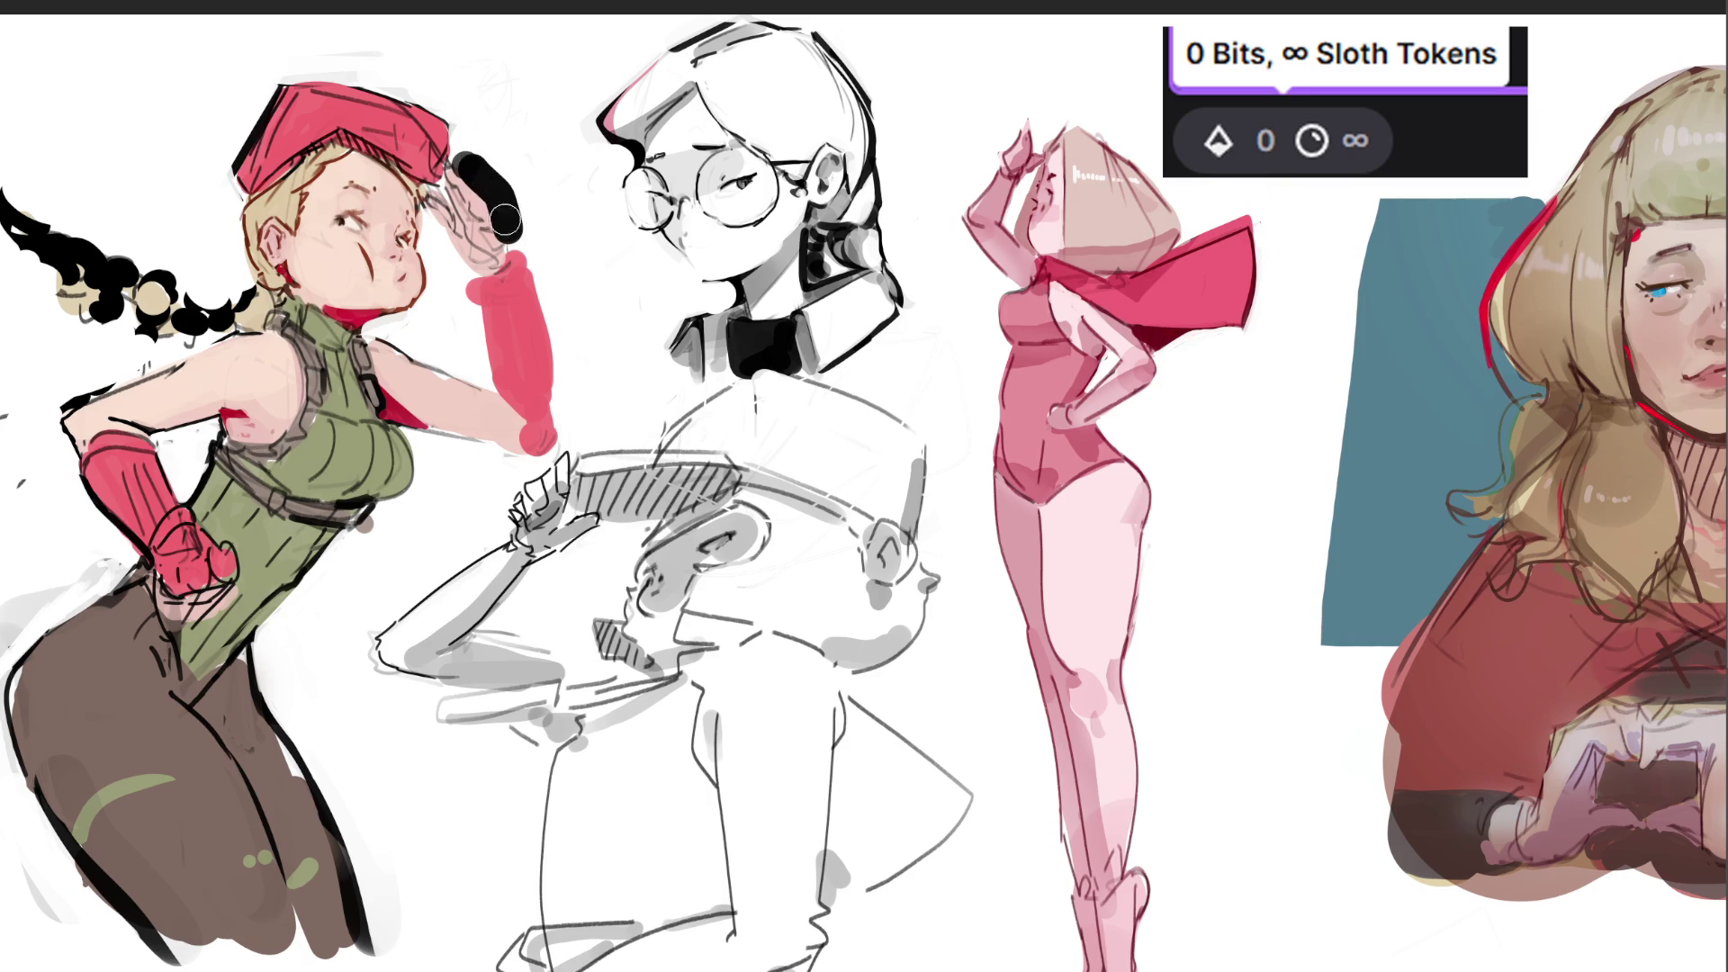
key("ctrl+z")
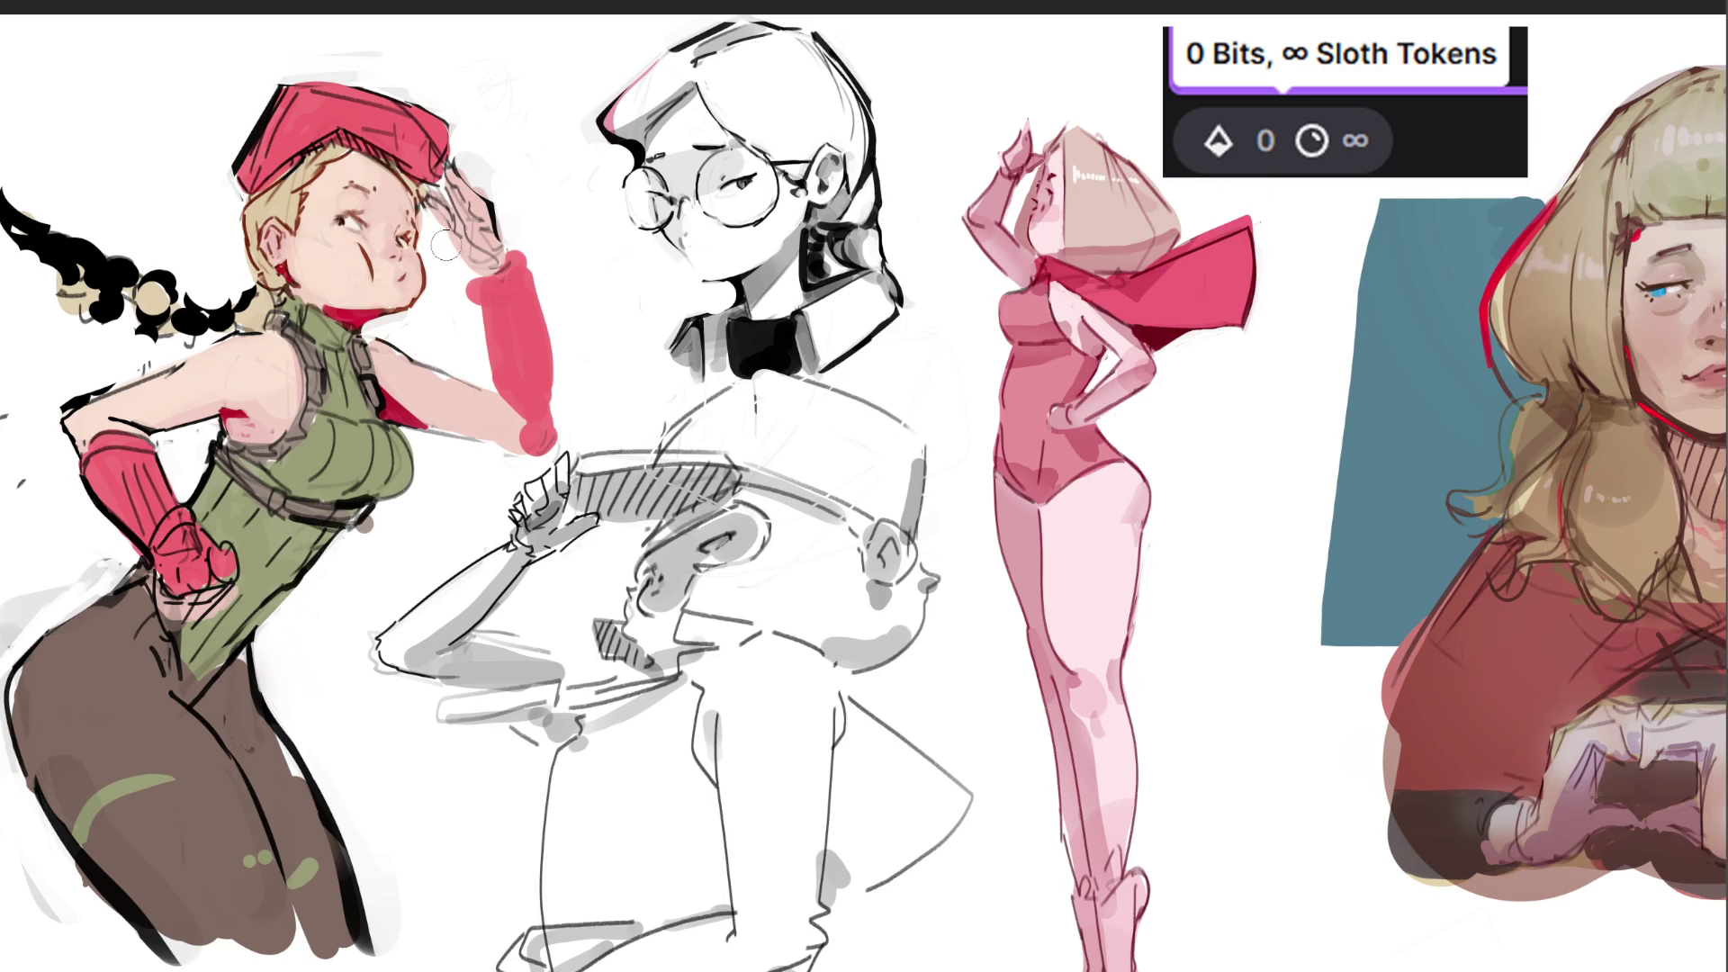
left_click_drag(433, 229, 447, 248)
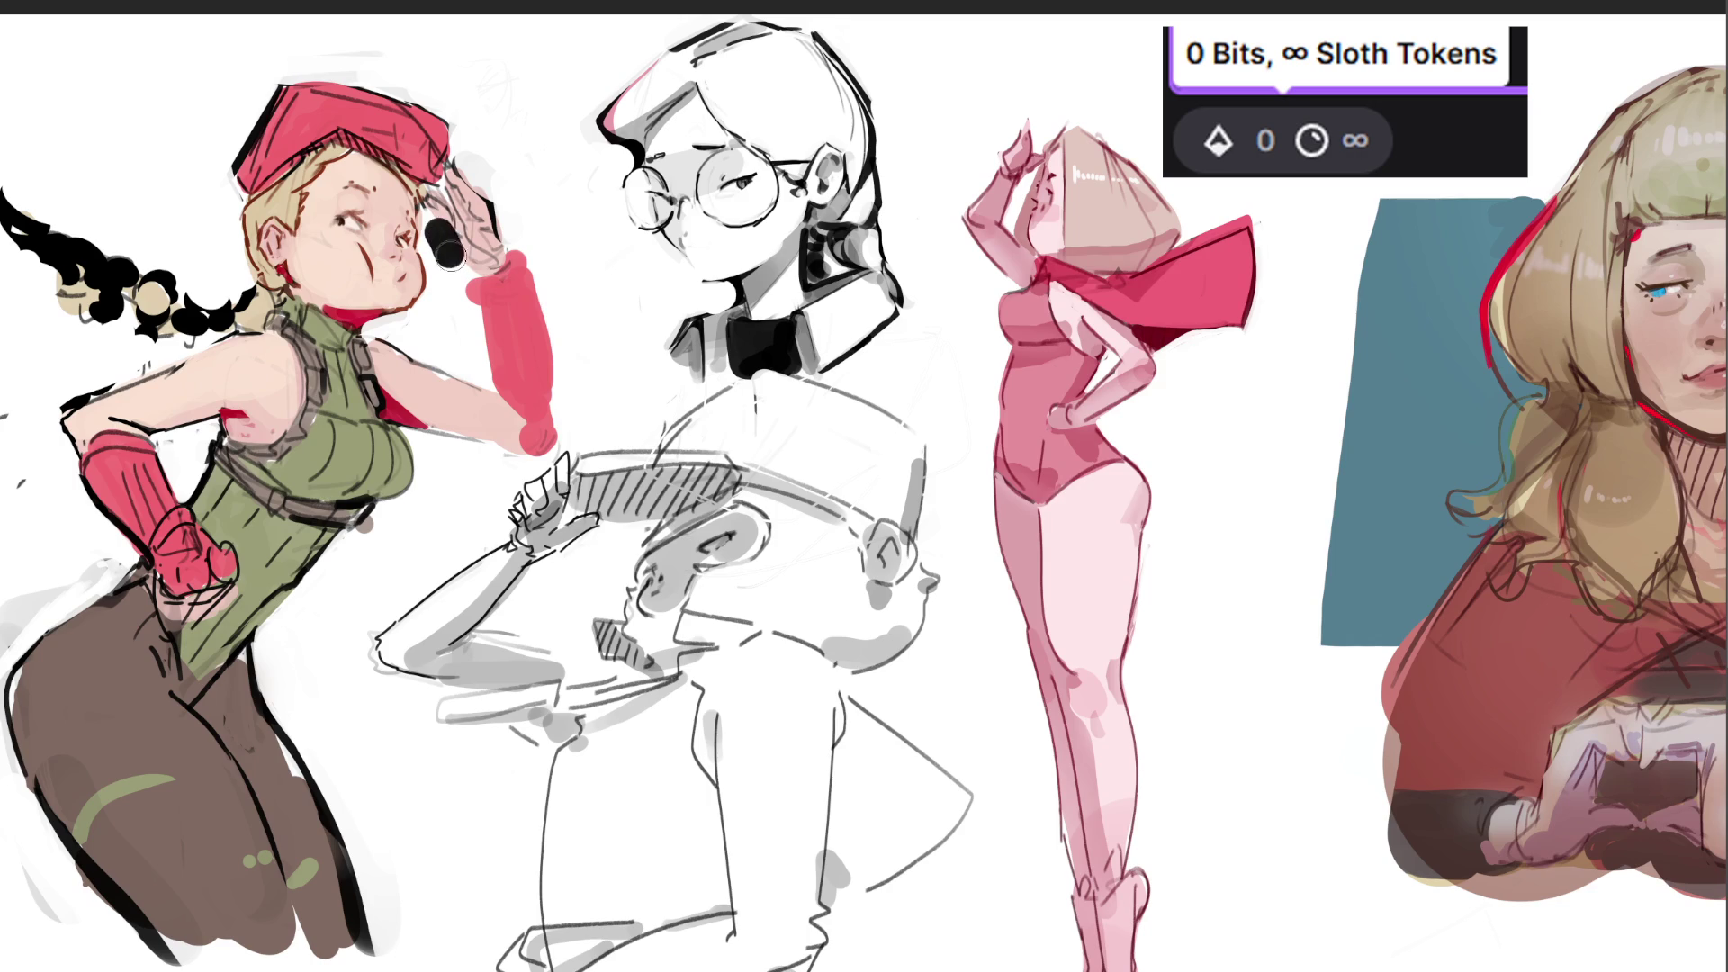
key("ctrl+z")
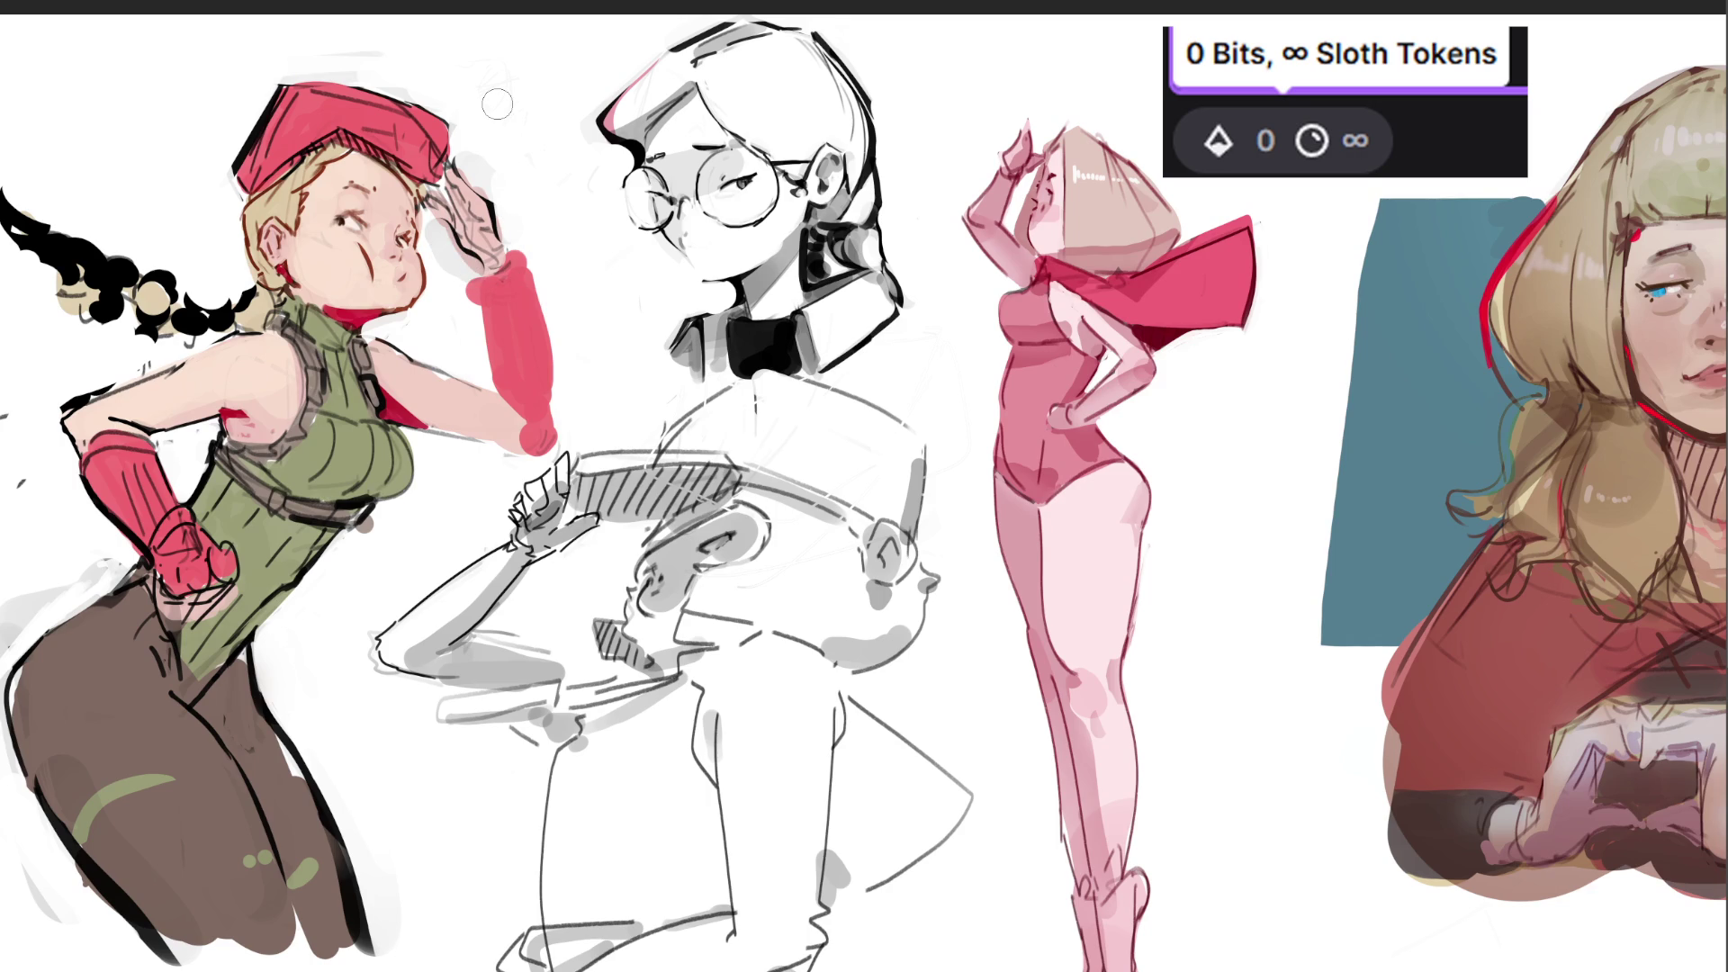
mouse_move(472, 149)
left_mouse_down()
mouse_move(480, 233)
mouse_move(466, 189)
left_mouse_up()
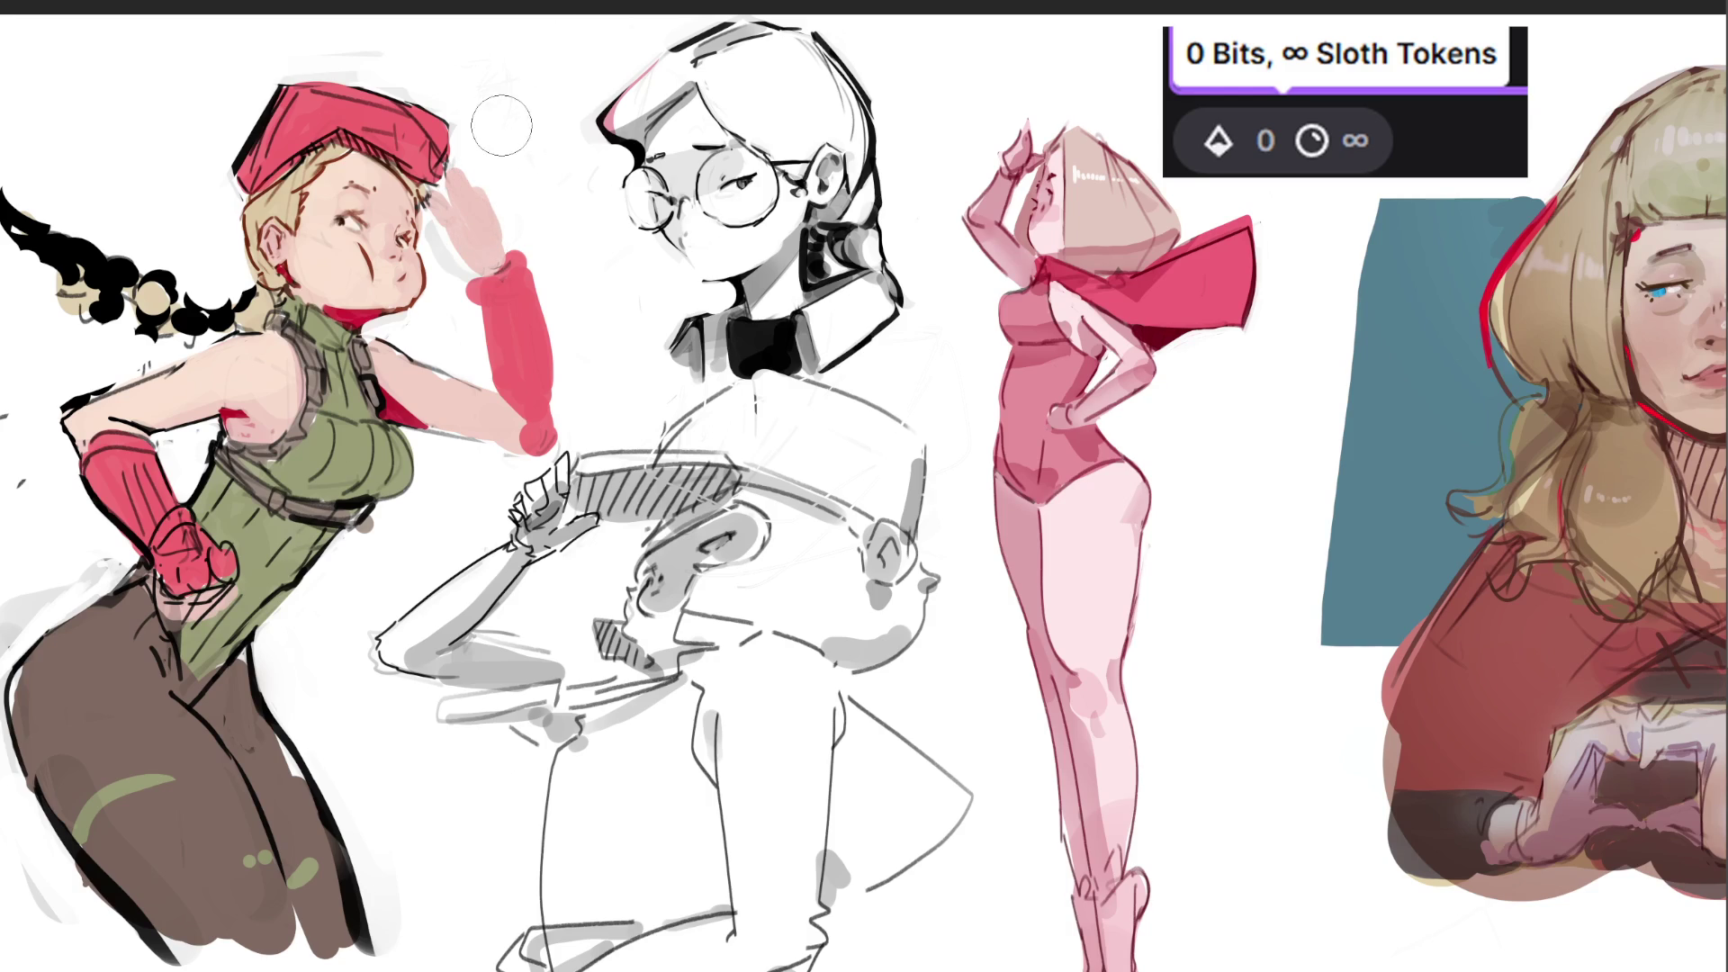
With a smaller brush, outline the fingers and the right edge of the raised hand.
key("bracketleft")
key("bracketleft")
key("bracketleft")
mouse_move(439, 217)
left_mouse_down()
mouse_move(460, 250)
mouse_move(431, 206)
mouse_move(462, 226)
left_mouse_up()
mouse_move(455, 178)
left_mouse_down()
mouse_move(454, 161)
mouse_move(511, 236)
left_mouse_up()
key("ctrl+z")
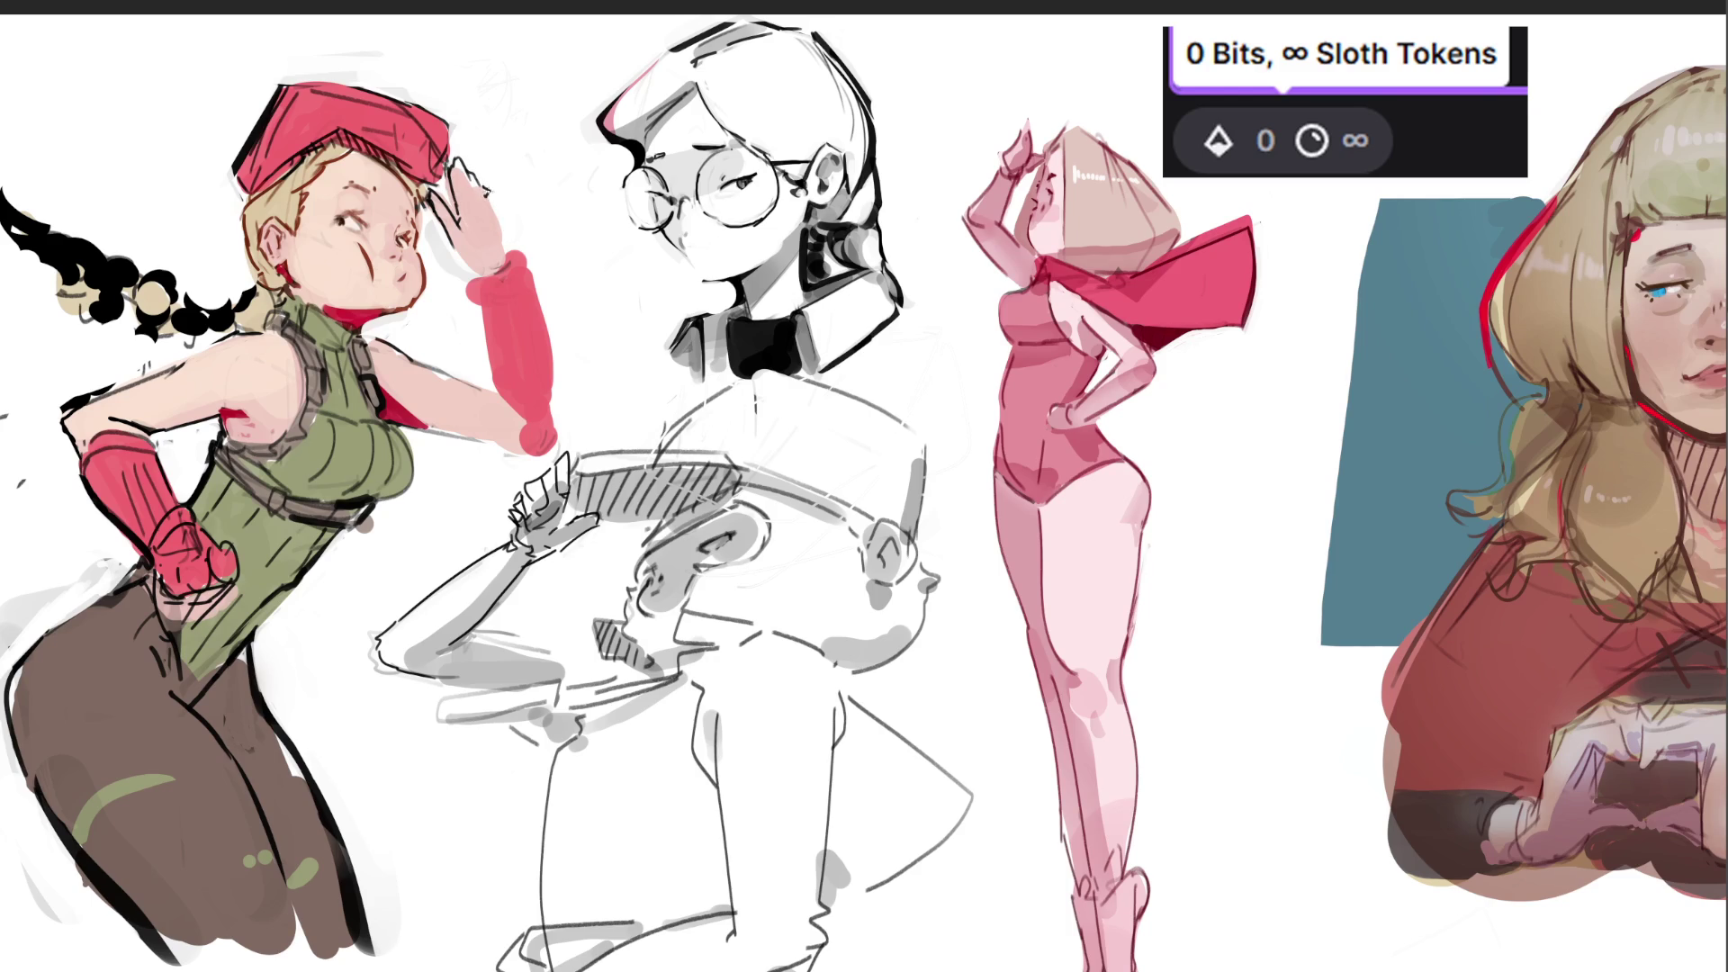
mouse_move(489, 192)
left_mouse_down()
mouse_move(508, 235)
mouse_move(488, 272)
left_mouse_up()
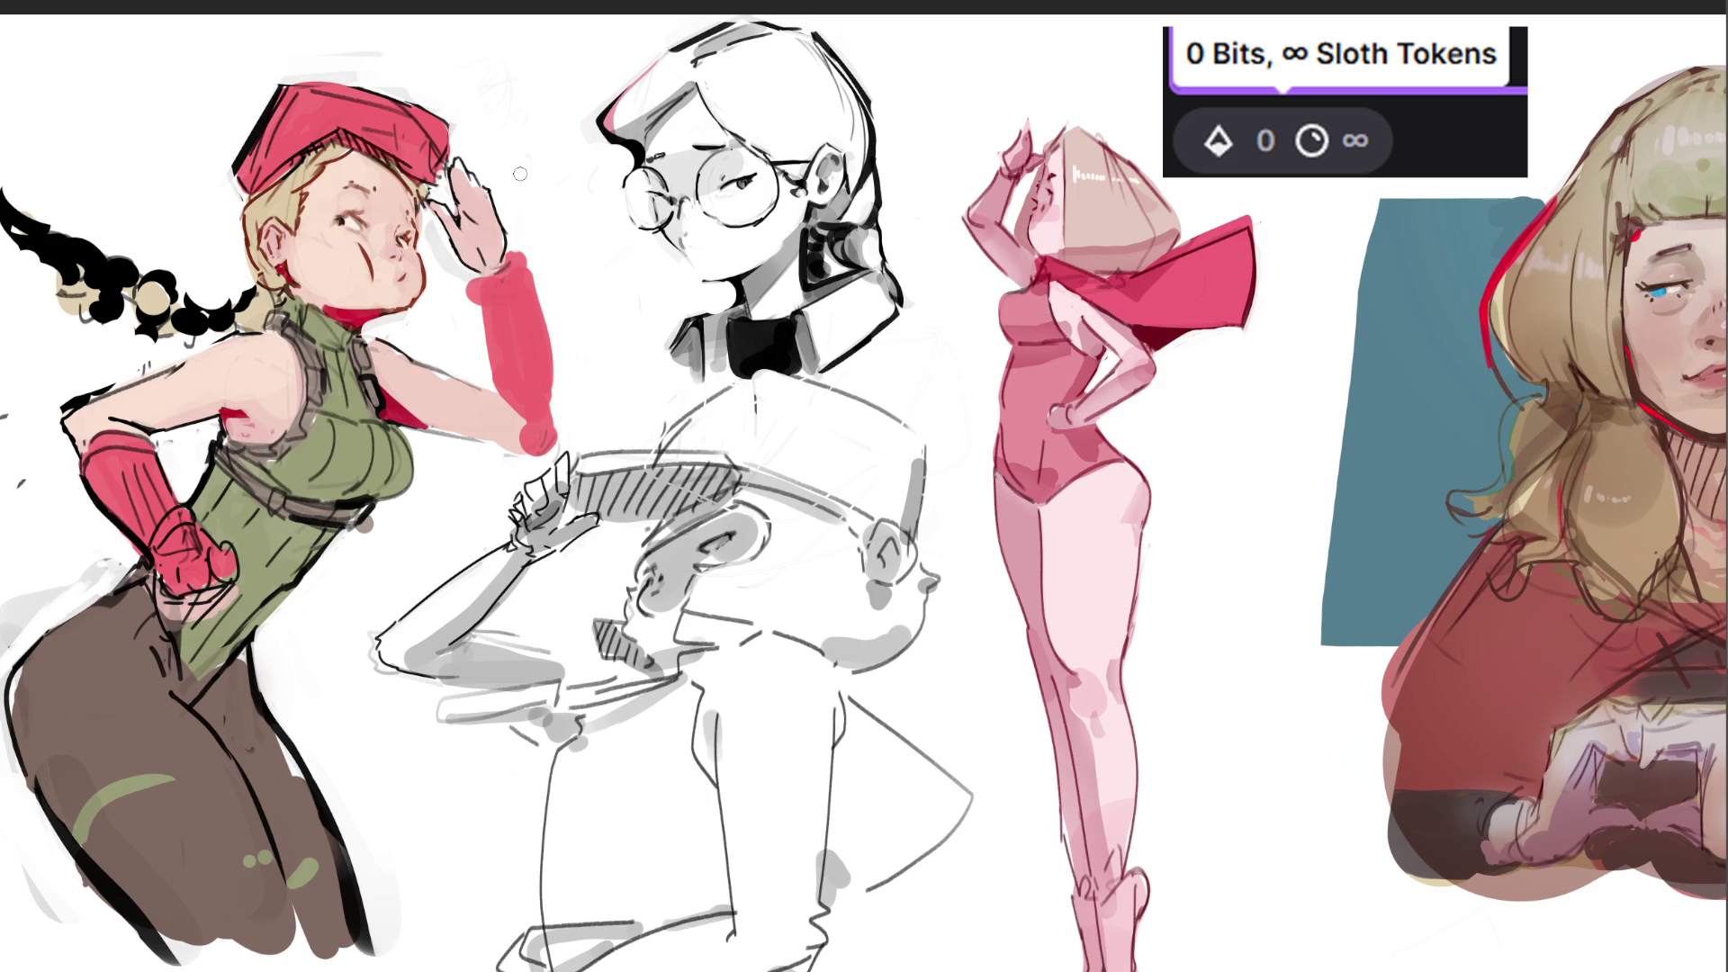
Undo the white glove highlights, narrow the glove's left edge and lighten the upper arm.
left_click_drag(513, 254, 537, 311)
key("ctrl+z")
key("ctrl+z")
key("ctrl+z")
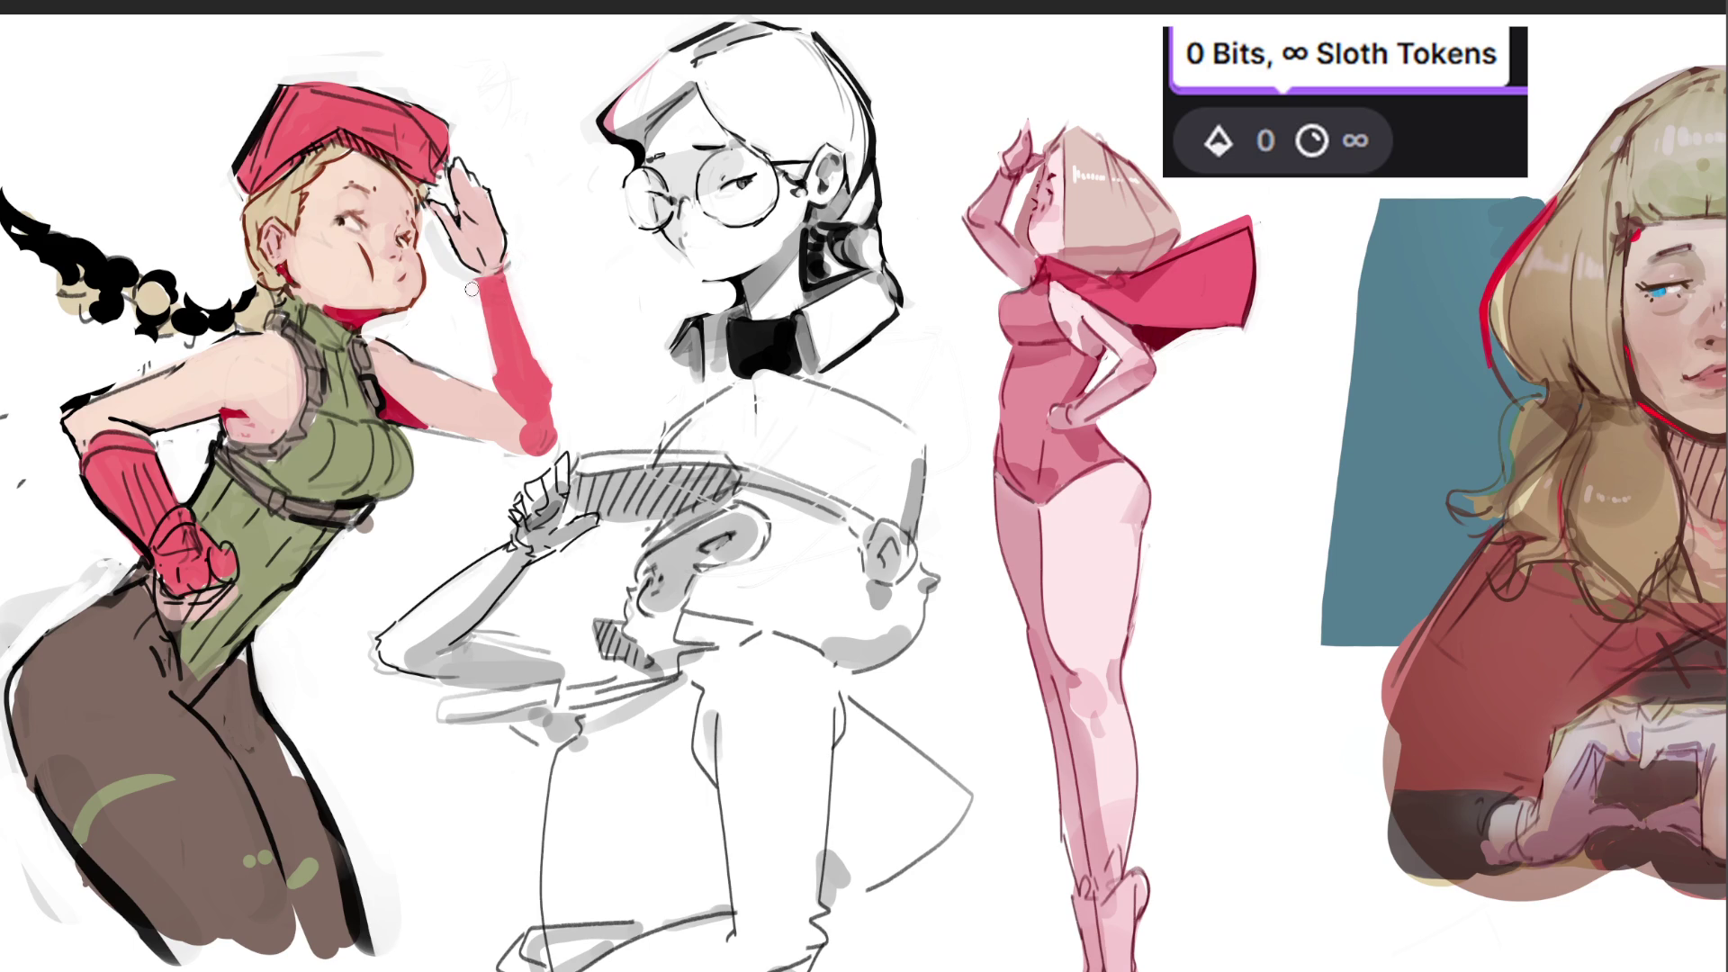
key("ctrl+z")
mouse_move(463, 390)
left_mouse_down()
mouse_move(480, 427)
mouse_move(500, 399)
mouse_move(539, 445)
mouse_move(568, 439)
mouse_move(432, 394)
mouse_move(494, 444)
left_mouse_up()
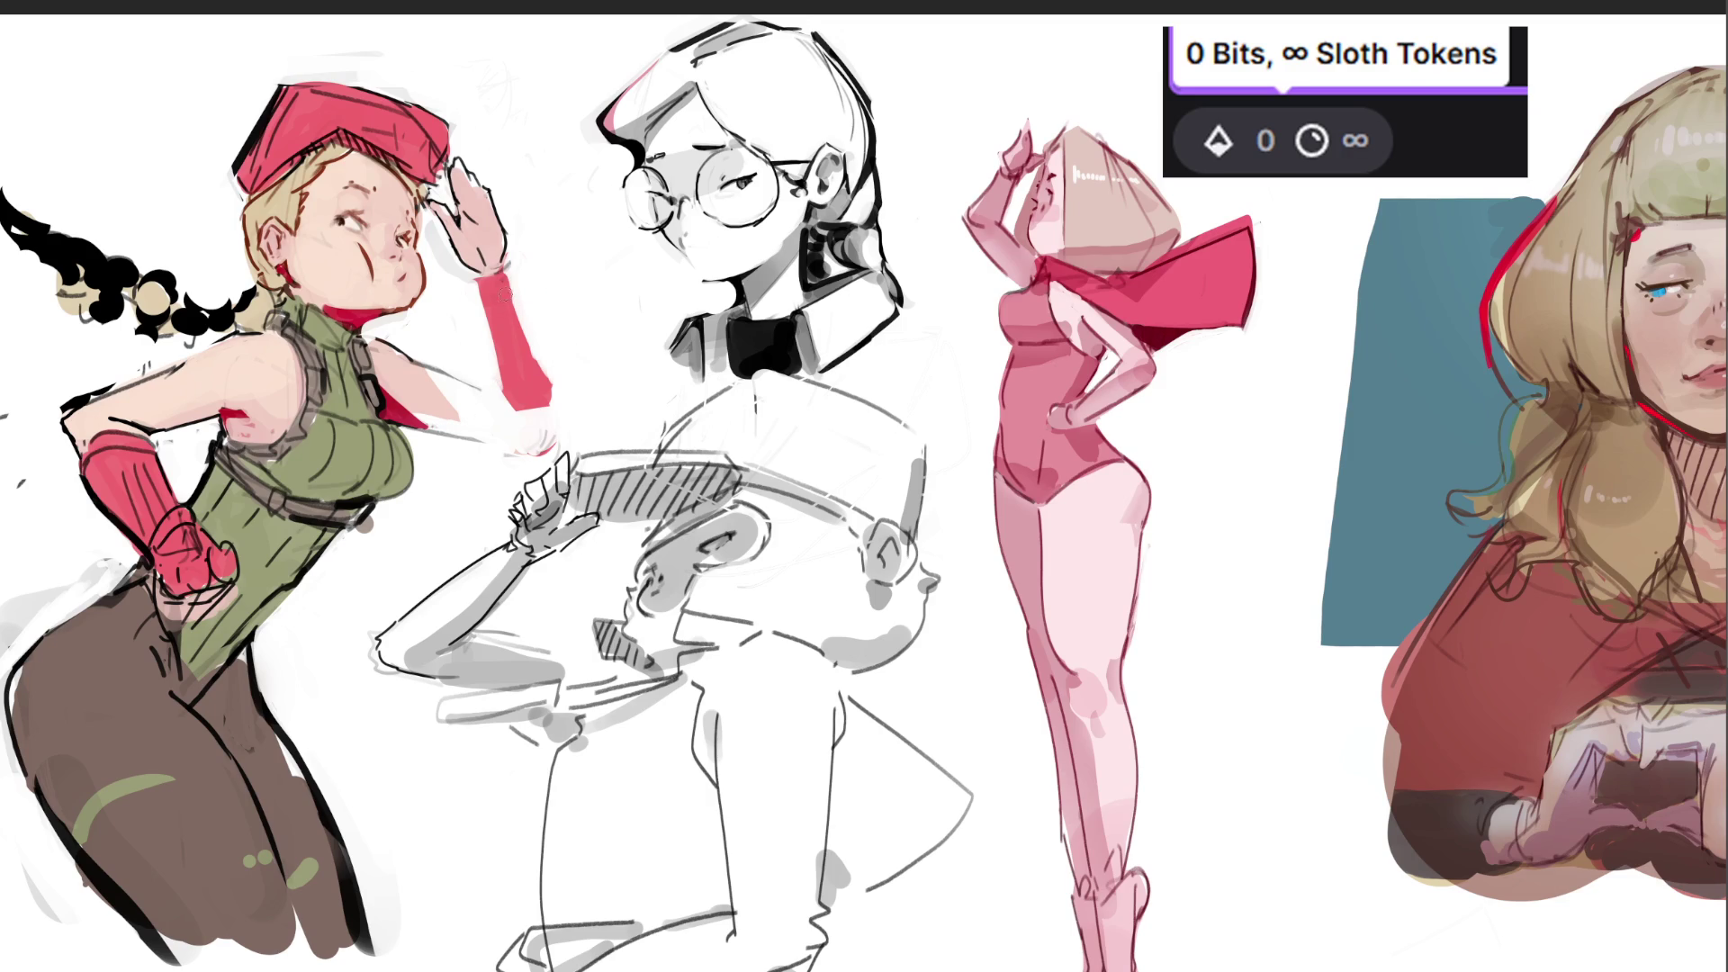
Fill out and repaint the lower end and tip of the red forearm glove.
mouse_move(518, 311)
left_mouse_down()
mouse_move(549, 419)
mouse_move(522, 439)
mouse_move(542, 427)
left_mouse_up()
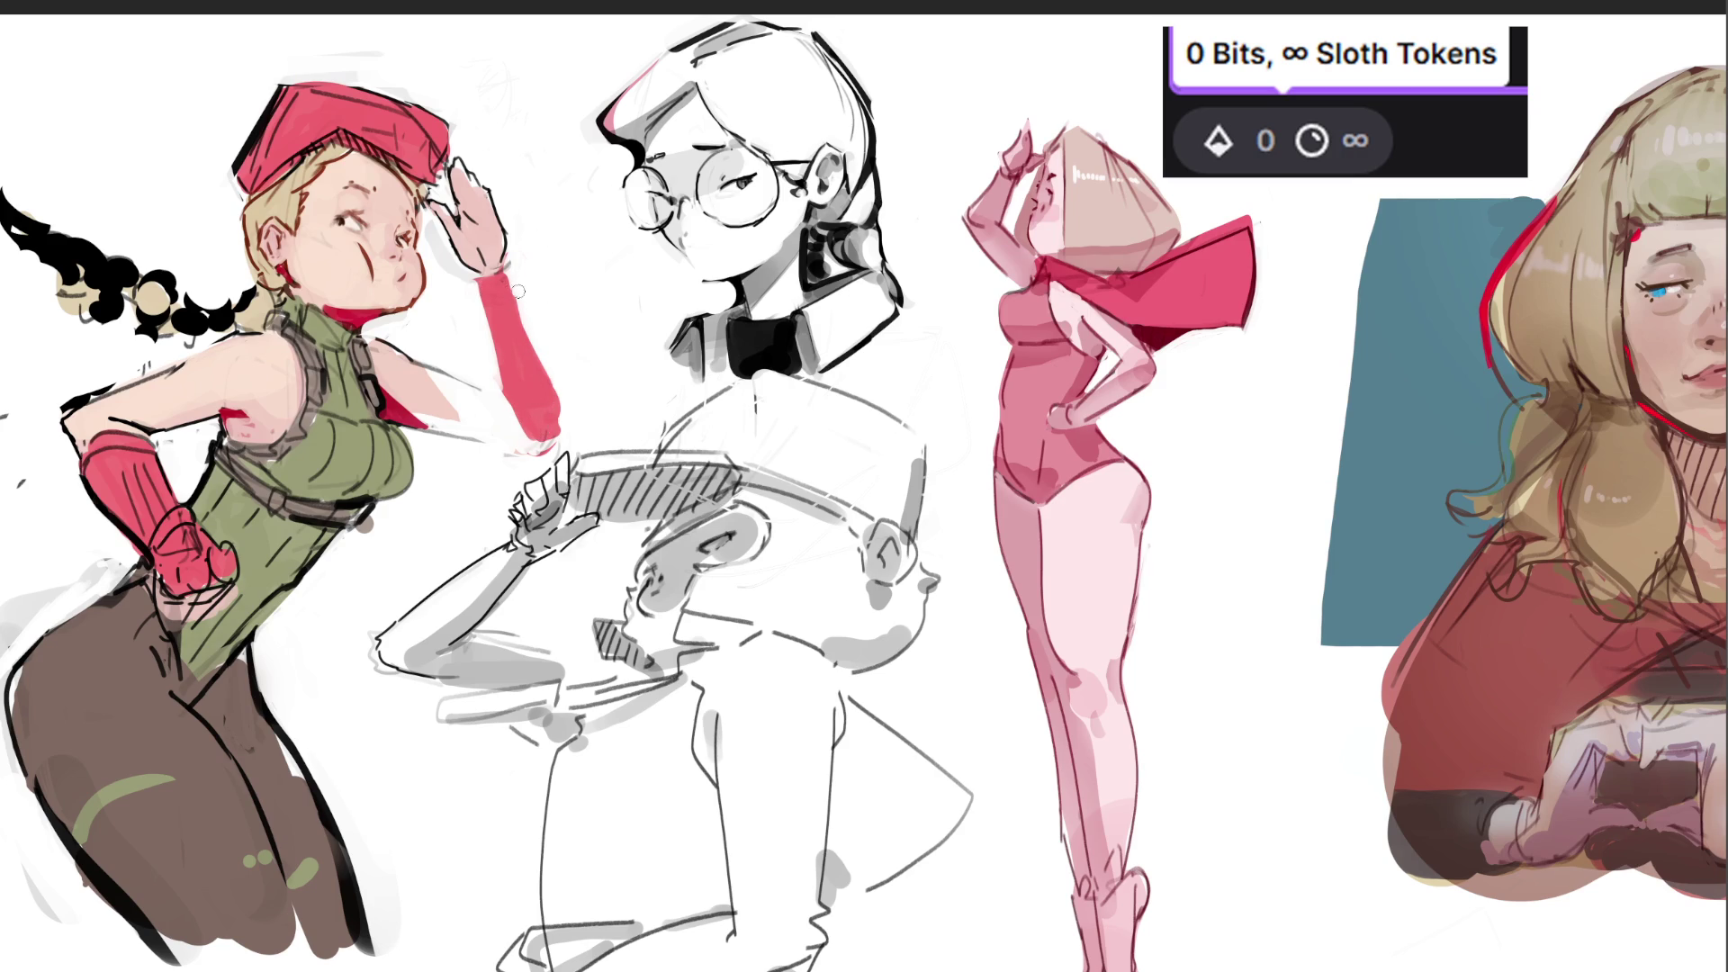
key("ctrl+z")
key("ctrl+z")
left_click_drag(502, 395, 543, 386)
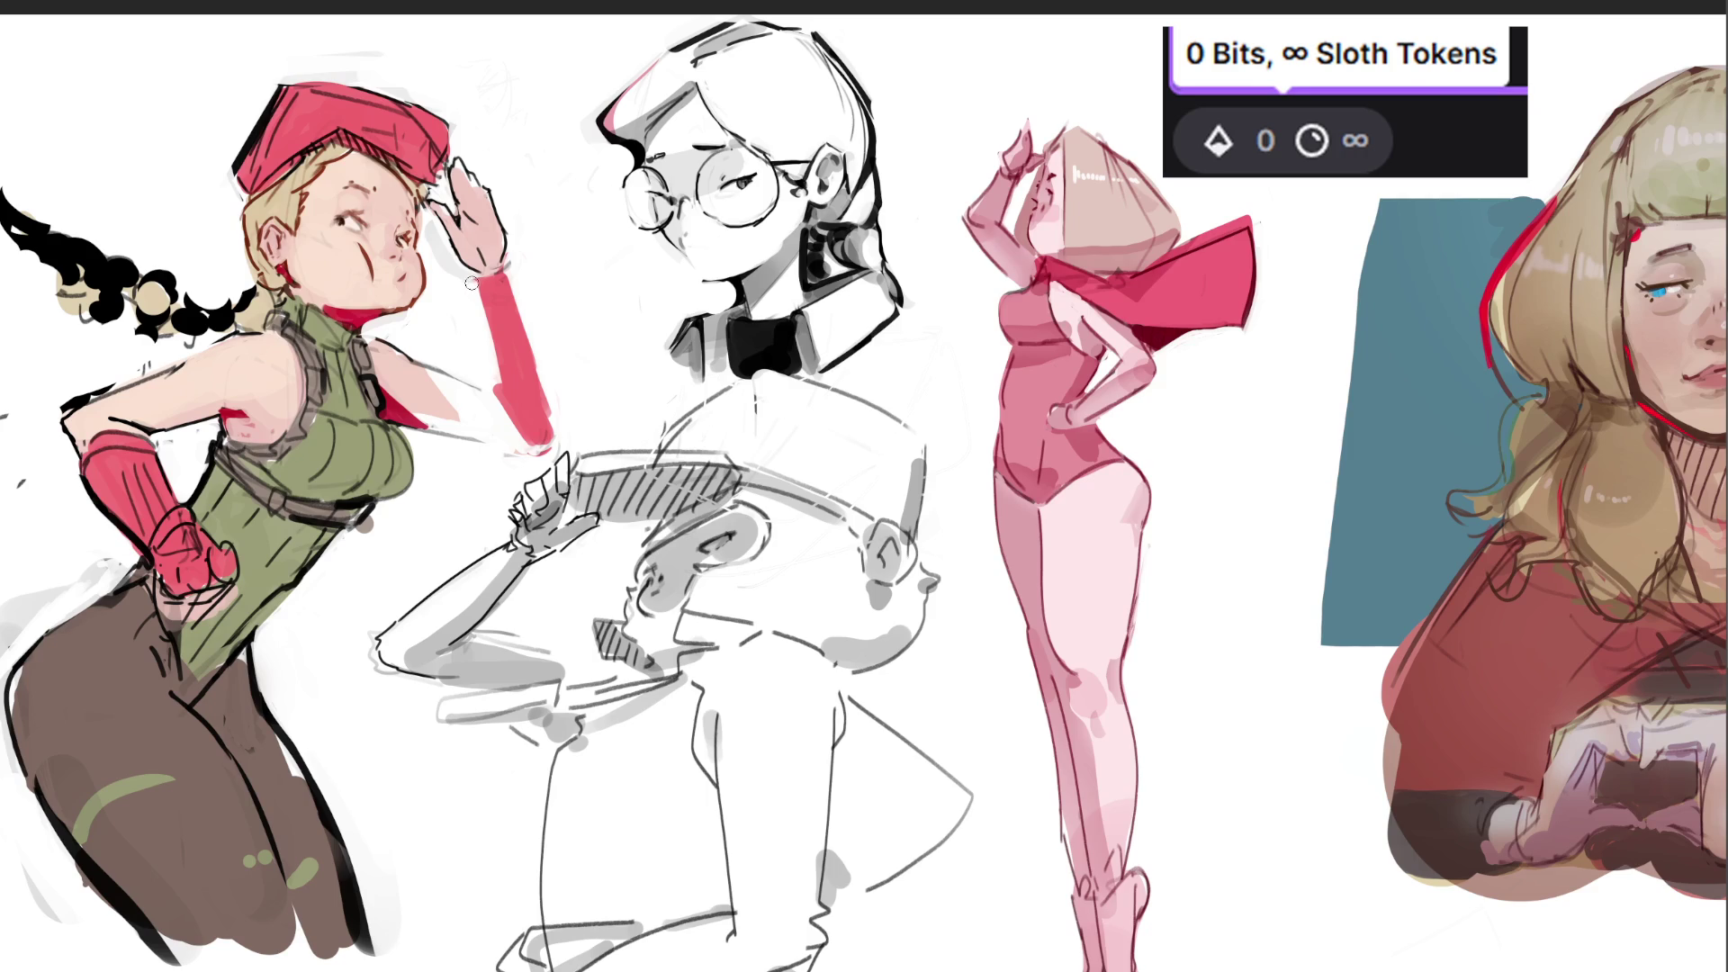
left_click_drag(493, 302, 500, 392)
mouse_move(541, 362)
left_mouse_down()
mouse_move(553, 412)
mouse_move(516, 457)
mouse_move(549, 448)
left_mouse_up()
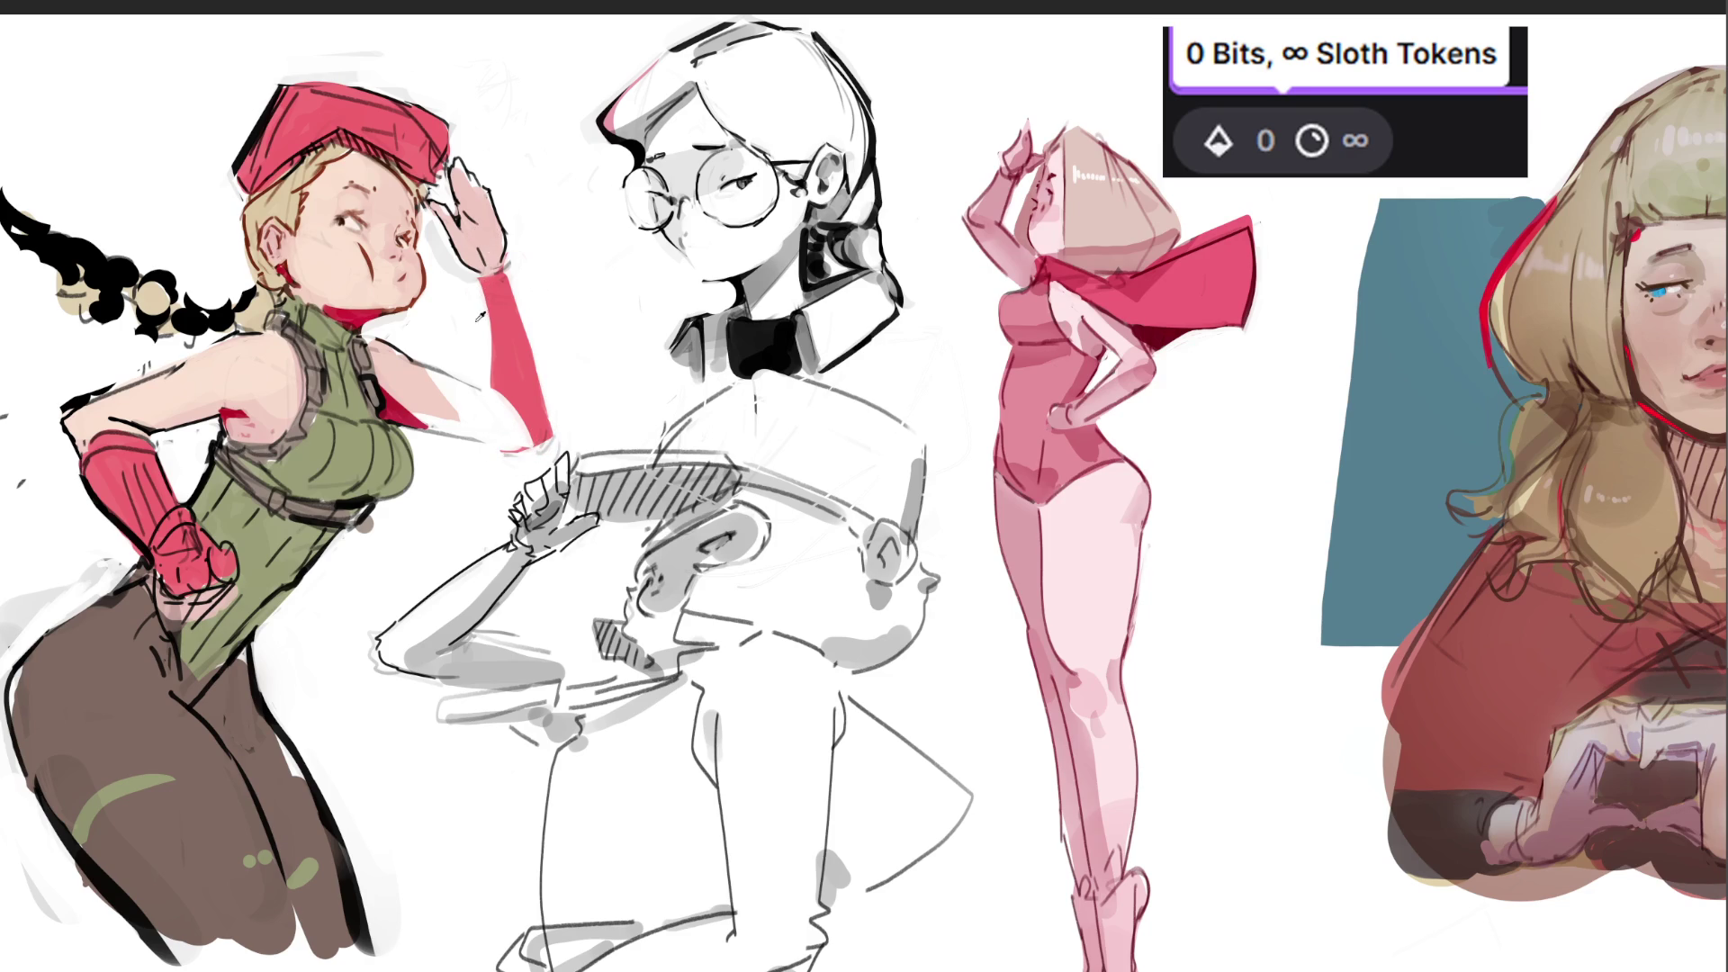
Paint skin tone over the shoulder, add picked red to the glove and trim its pointed tip.
mouse_move(460, 378)
left_mouse_down()
mouse_move(503, 427)
mouse_move(414, 412)
mouse_move(503, 419)
mouse_move(486, 400)
mouse_move(511, 423)
left_mouse_up()
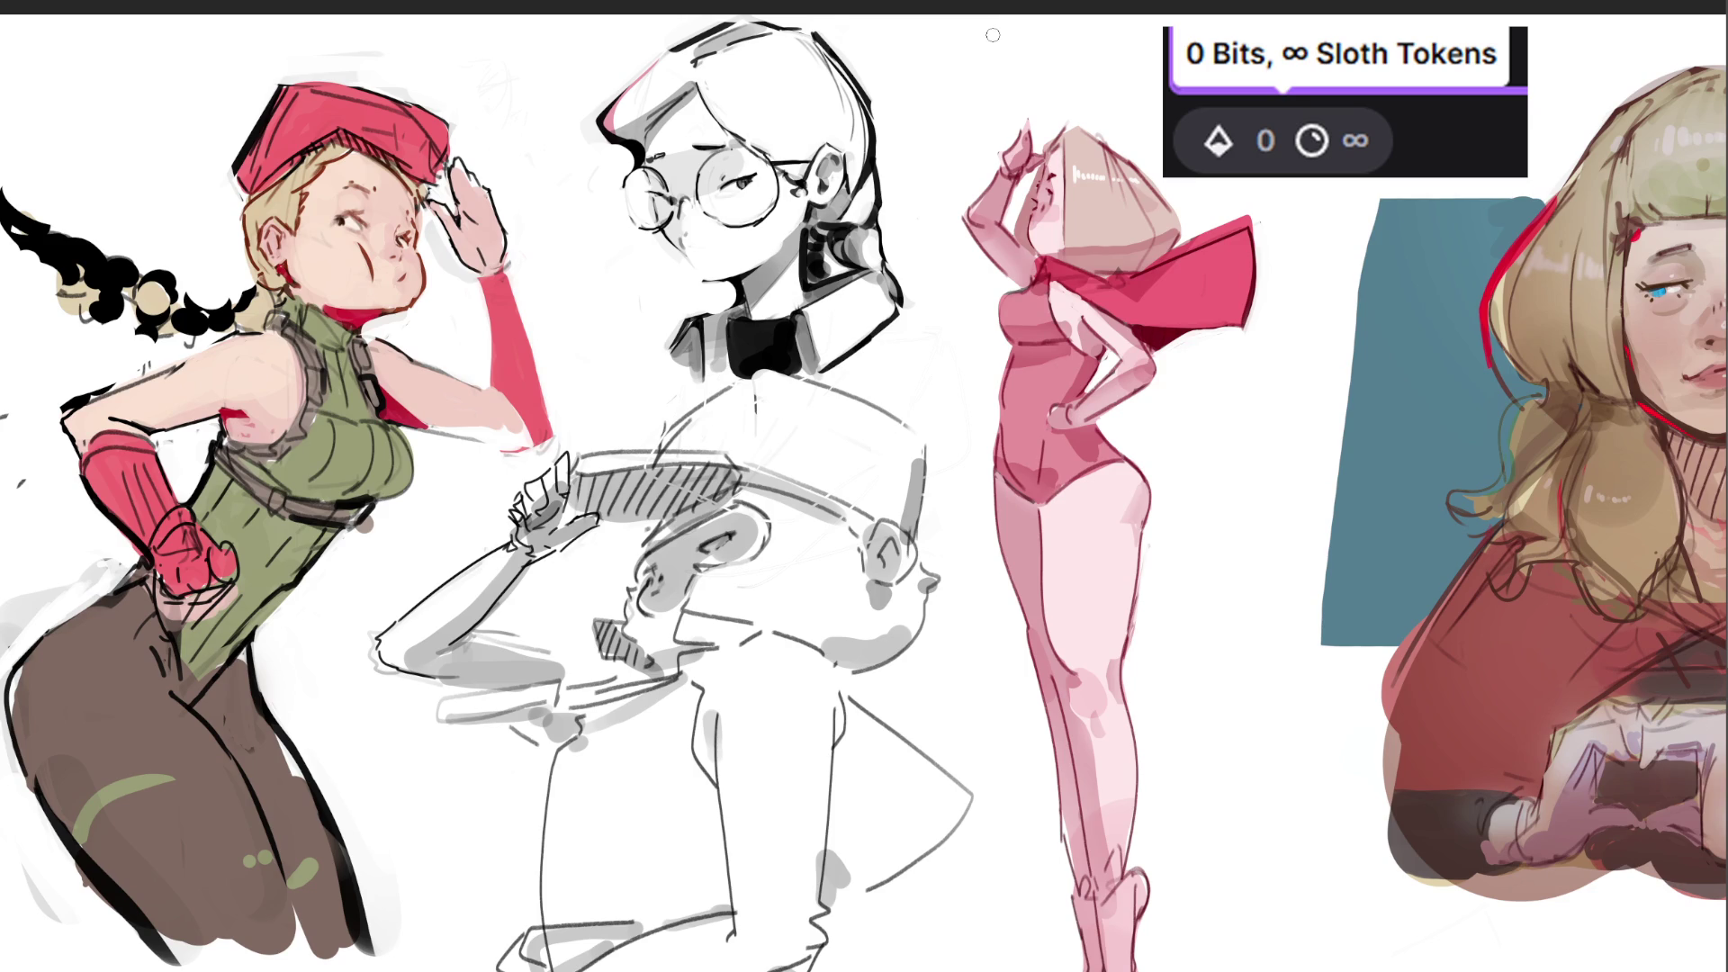
key("alt")
mouse_move(471, 430)
left_mouse_down()
mouse_move(468, 391)
mouse_move(476, 420)
mouse_move(497, 412)
mouse_move(491, 395)
mouse_move(522, 430)
mouse_move(465, 435)
mouse_move(534, 420)
left_mouse_up()
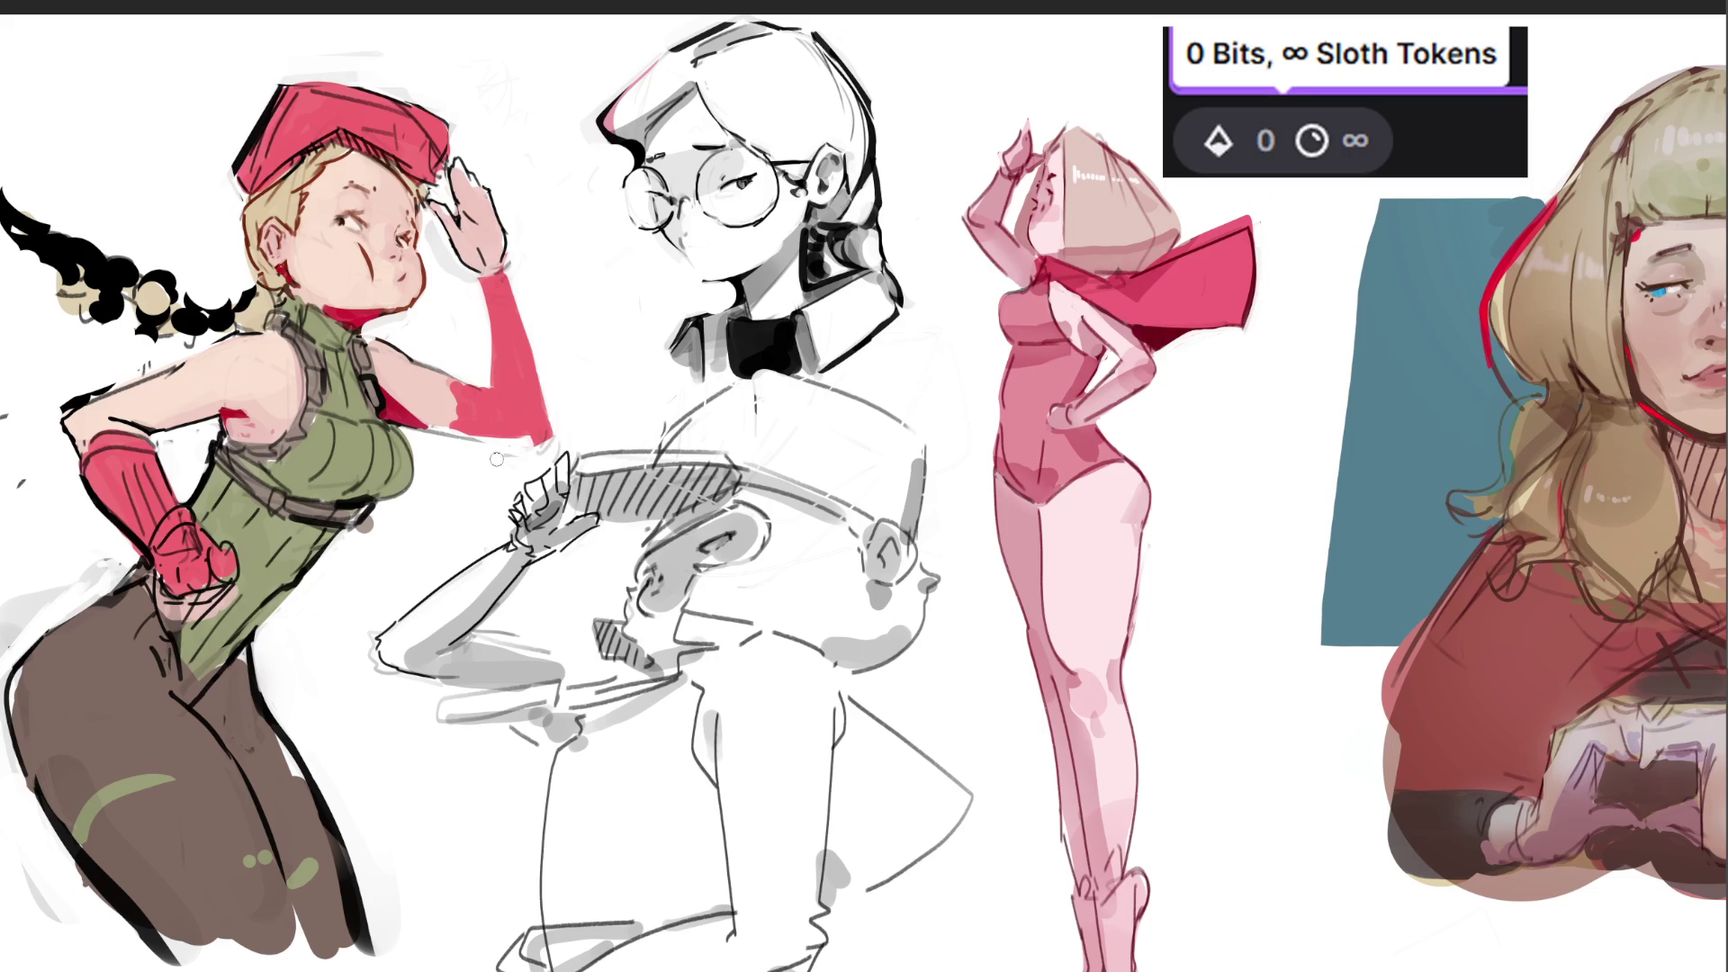
left_click_drag(529, 445, 551, 430)
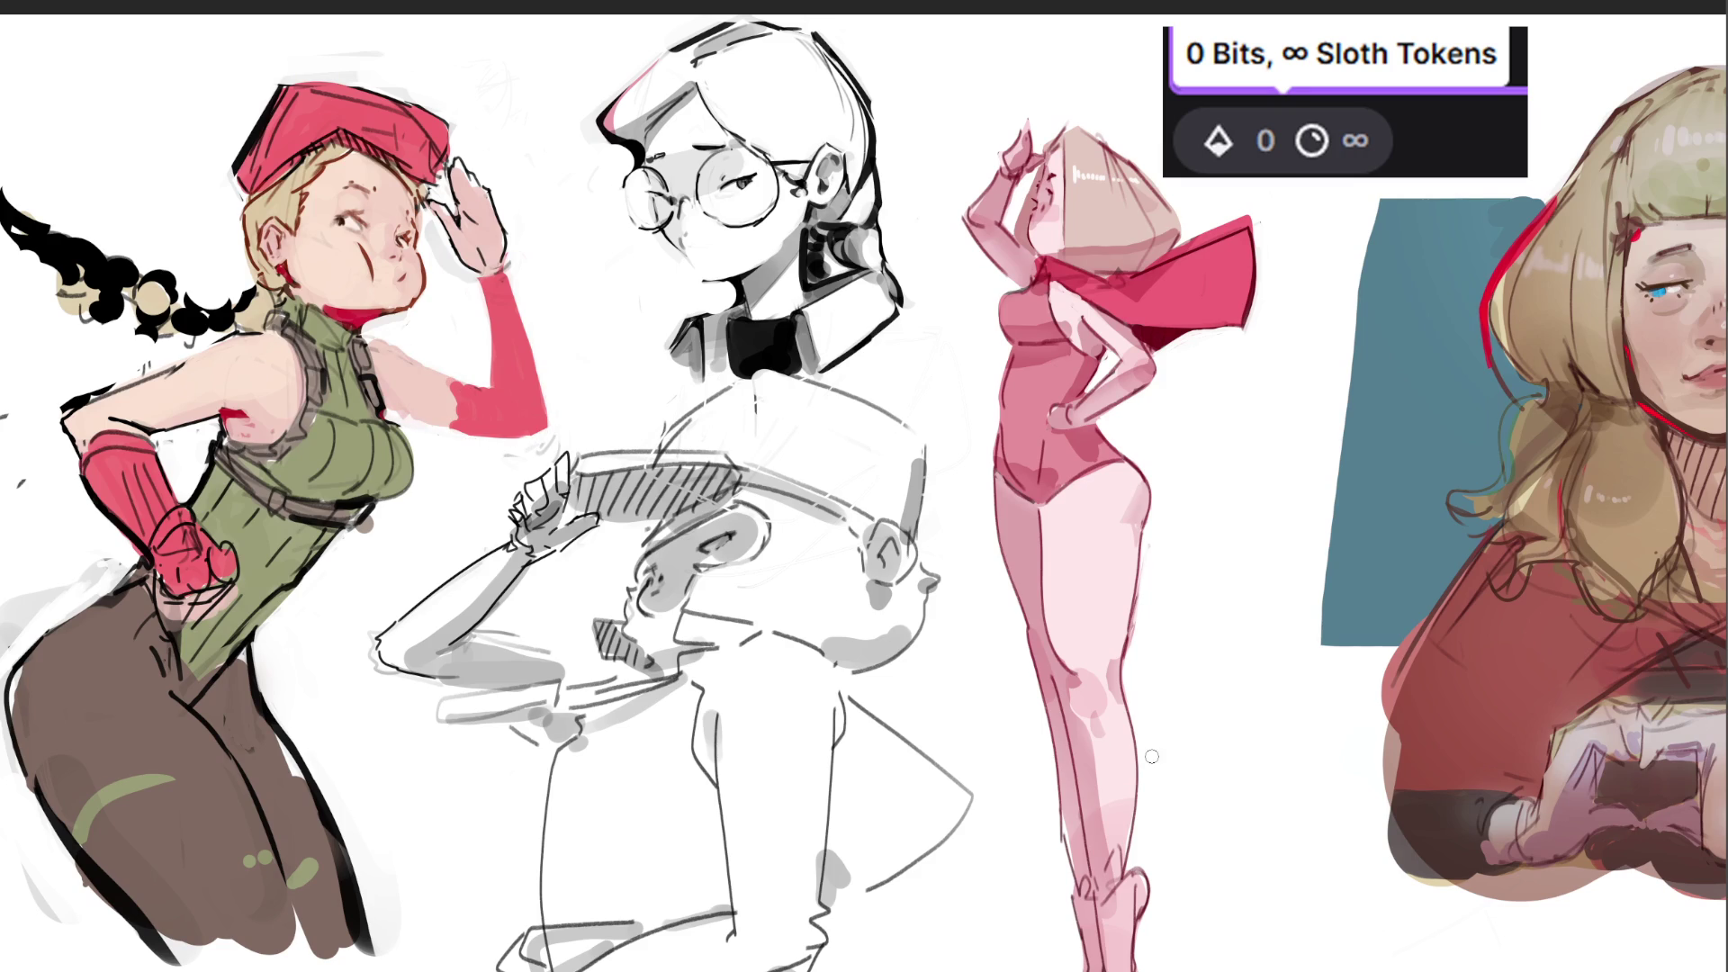
Draw dark outlines at the shoulder and along the top of the red forearm glove.
left_click_drag(362, 332, 489, 349)
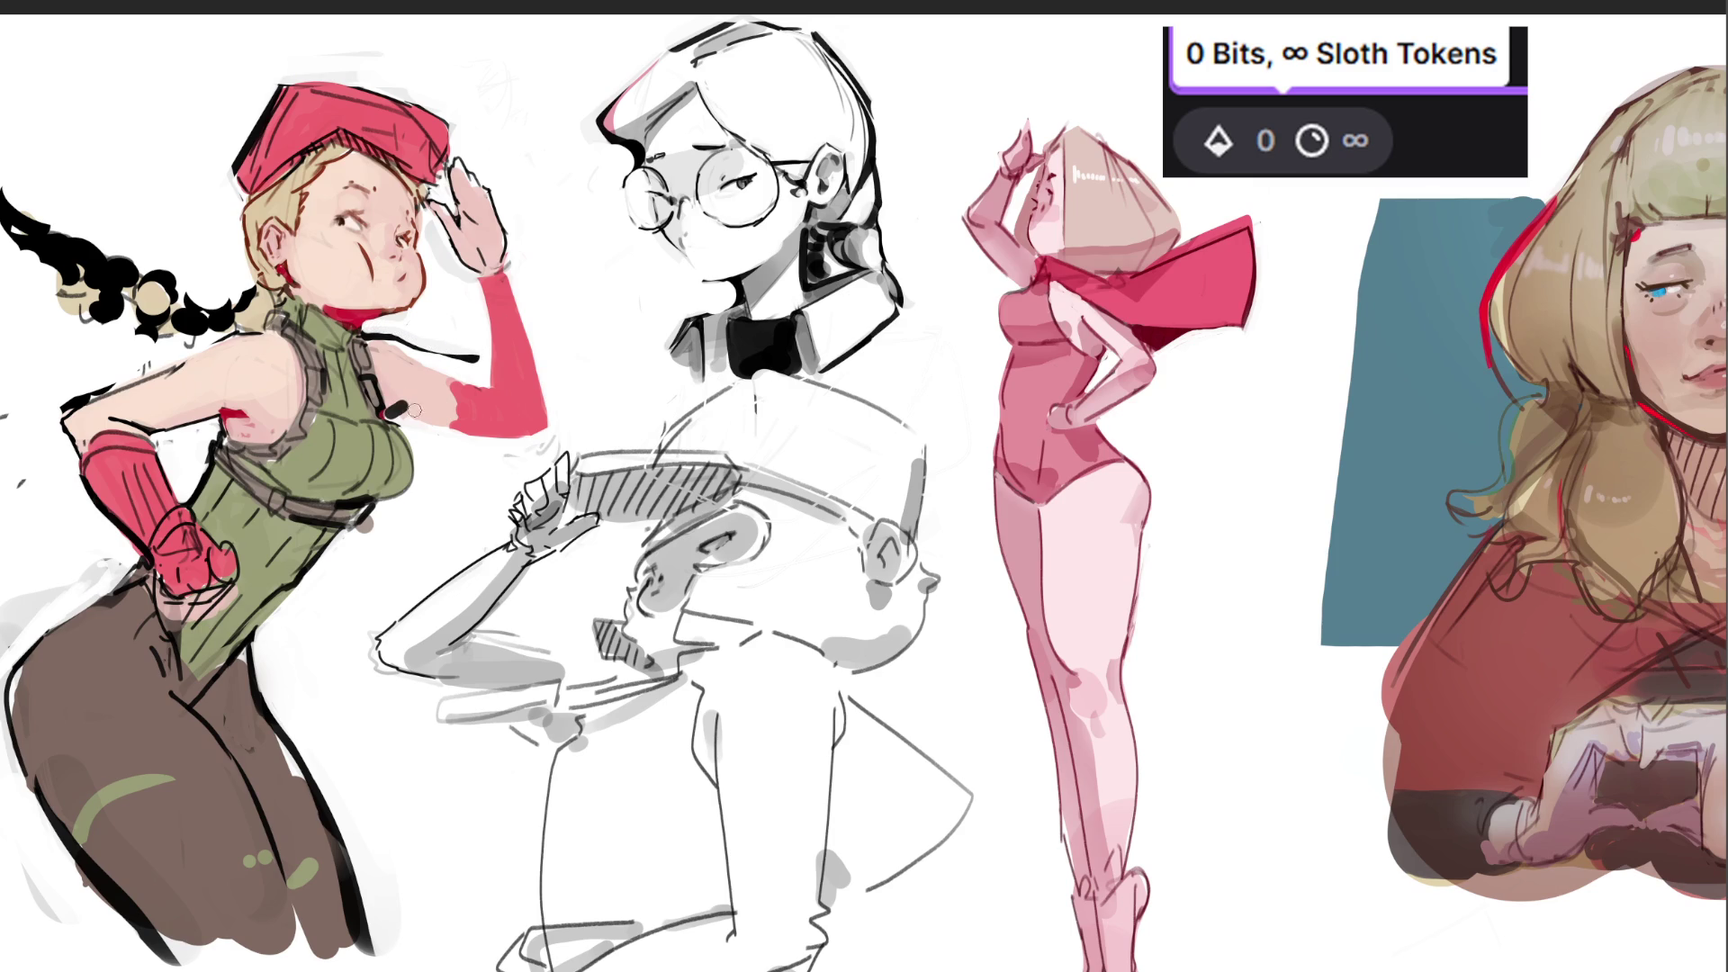
left_click_drag(392, 412, 548, 389)
left_click_drag(502, 412, 535, 402)
left_click_drag(513, 268, 519, 293)
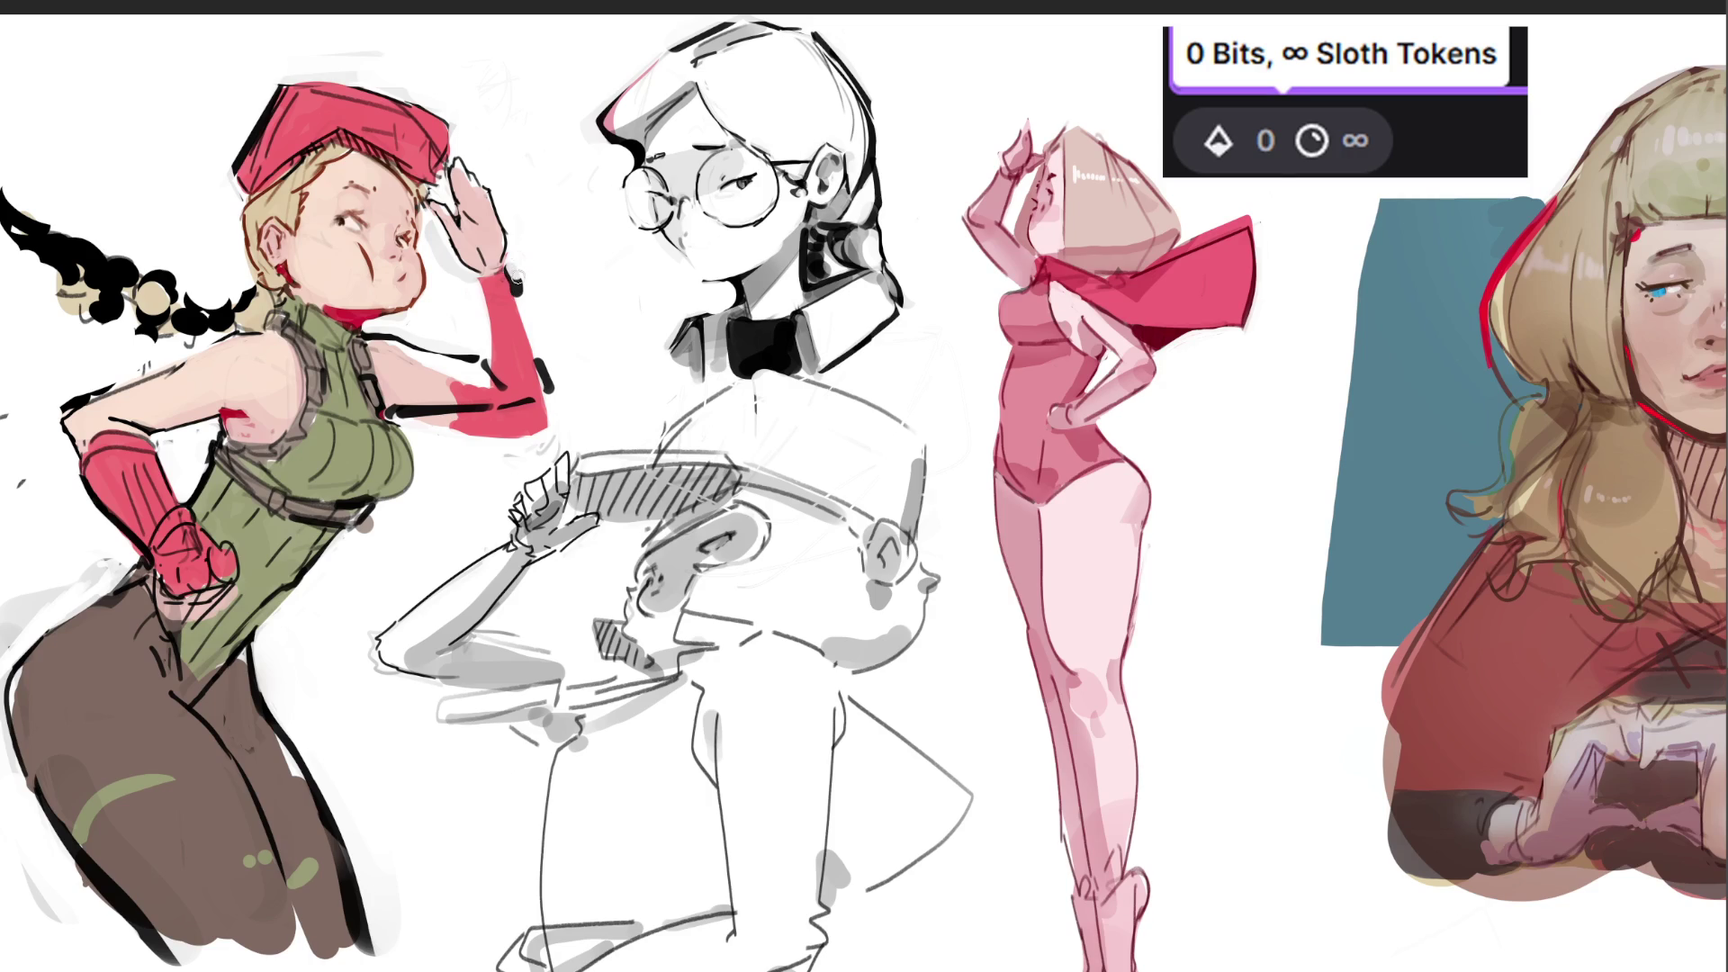
key("ctrl+z")
key("ctrl+z")
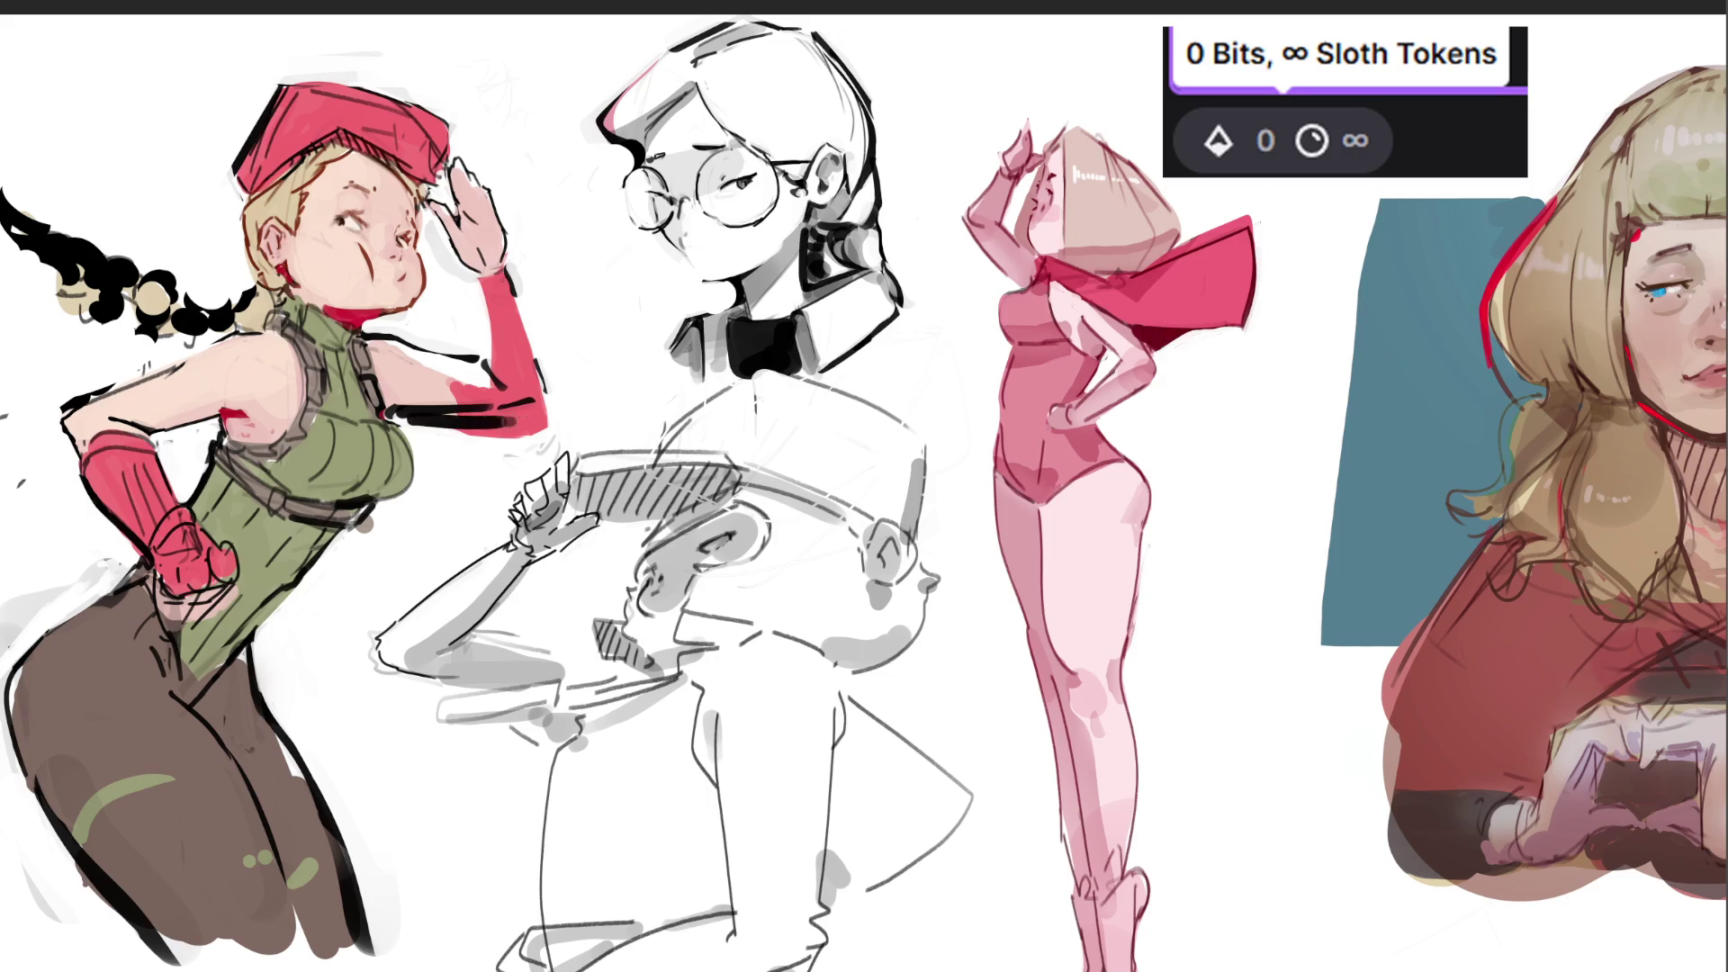
Add a light edge under the red forearm, undoing a stray dark line.
left_click_drag(422, 424, 544, 426)
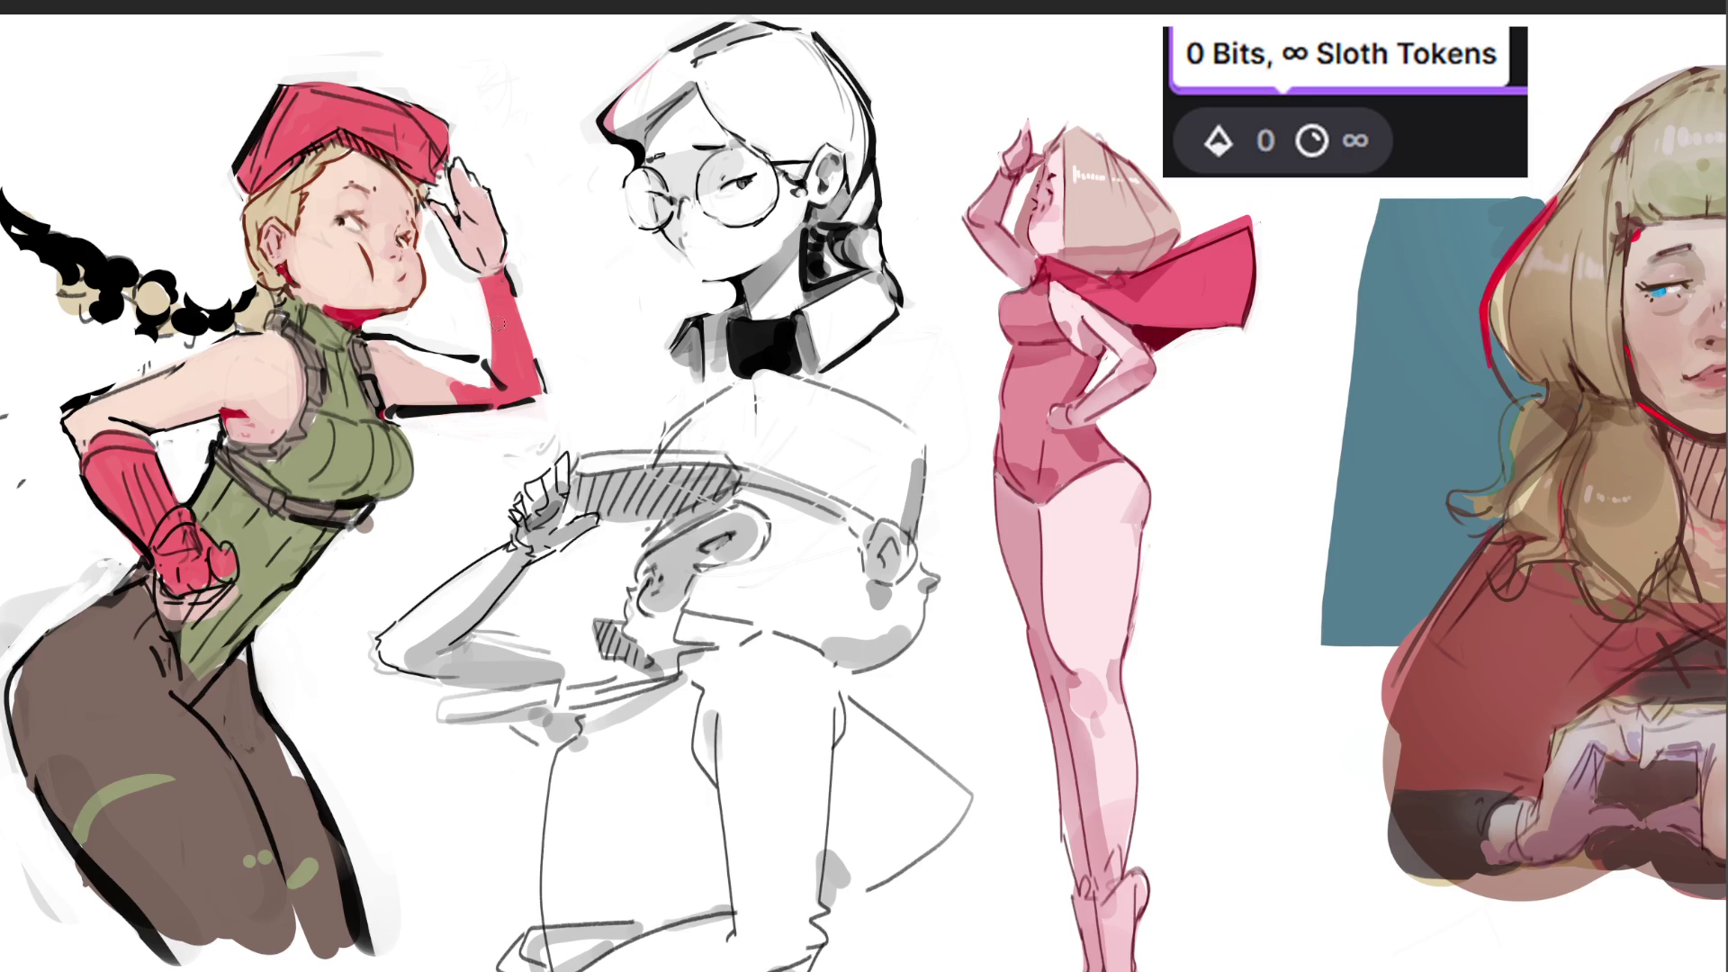
left_click_drag(489, 328, 506, 364)
key("ctrl+z")
Darken the outline along the red forearm glove's left edge.
left_click_drag(489, 339, 492, 376)
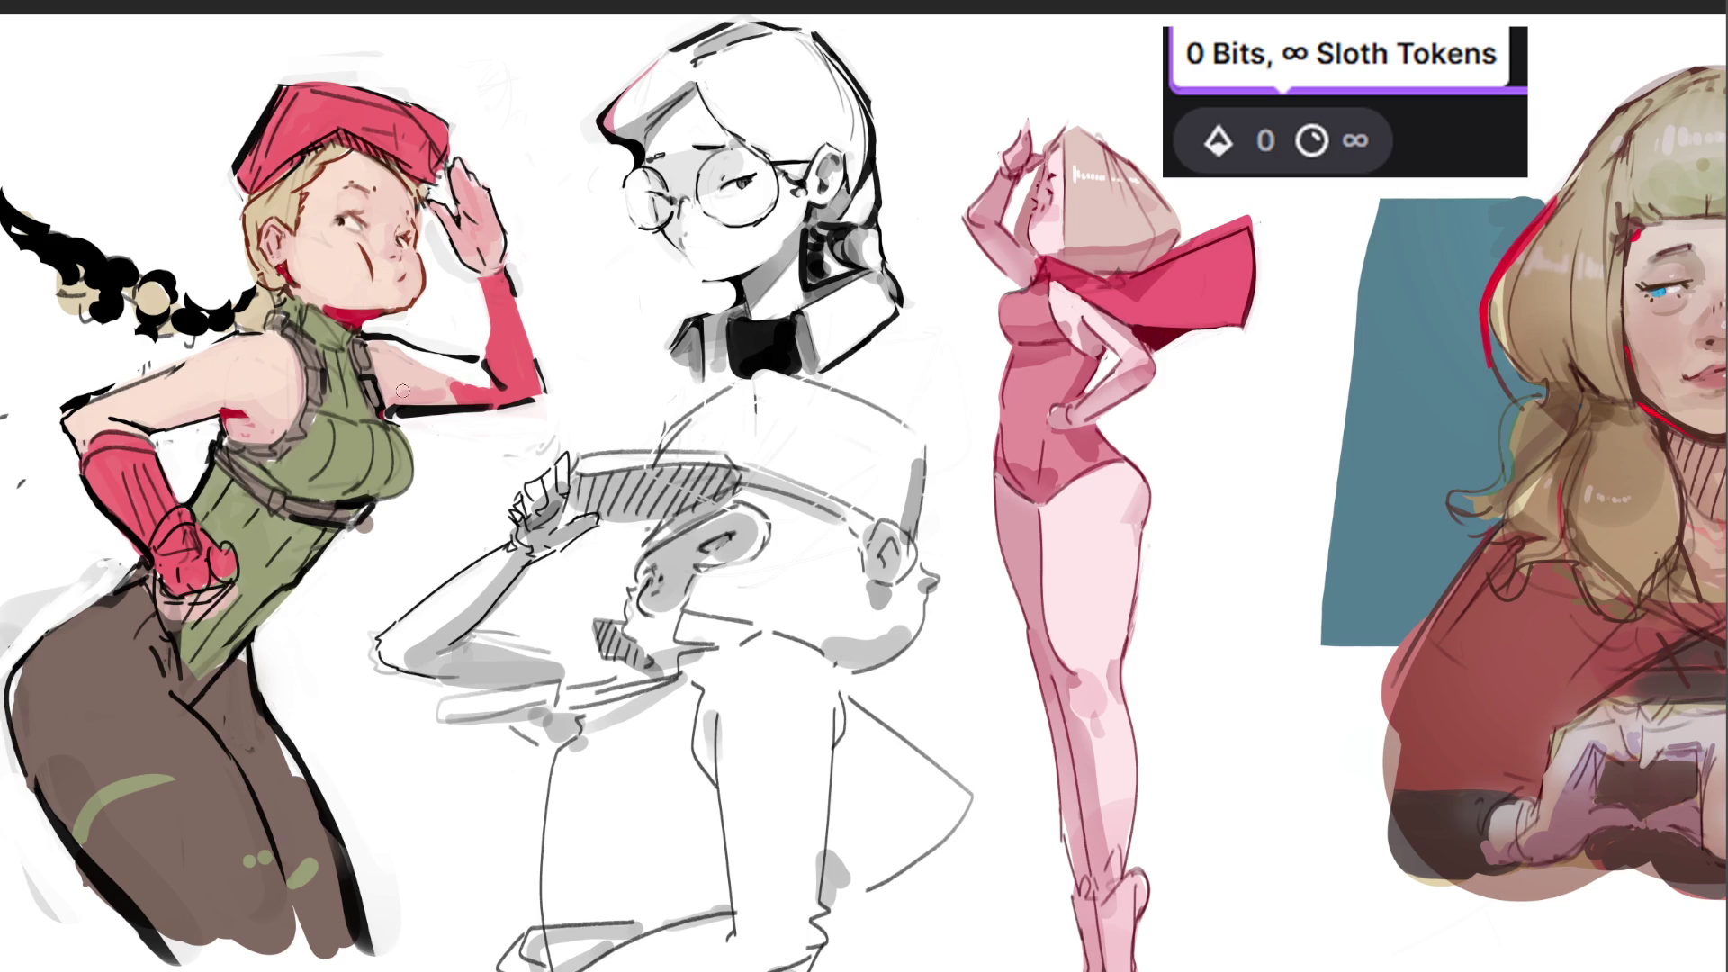
Rework the armpit shading from deeper pink back to skin tone.
left_click_drag(398, 392, 453, 400)
mouse_move(398, 389)
left_mouse_down()
mouse_move(452, 392)
mouse_move(470, 372)
mouse_move(489, 386)
left_mouse_up()
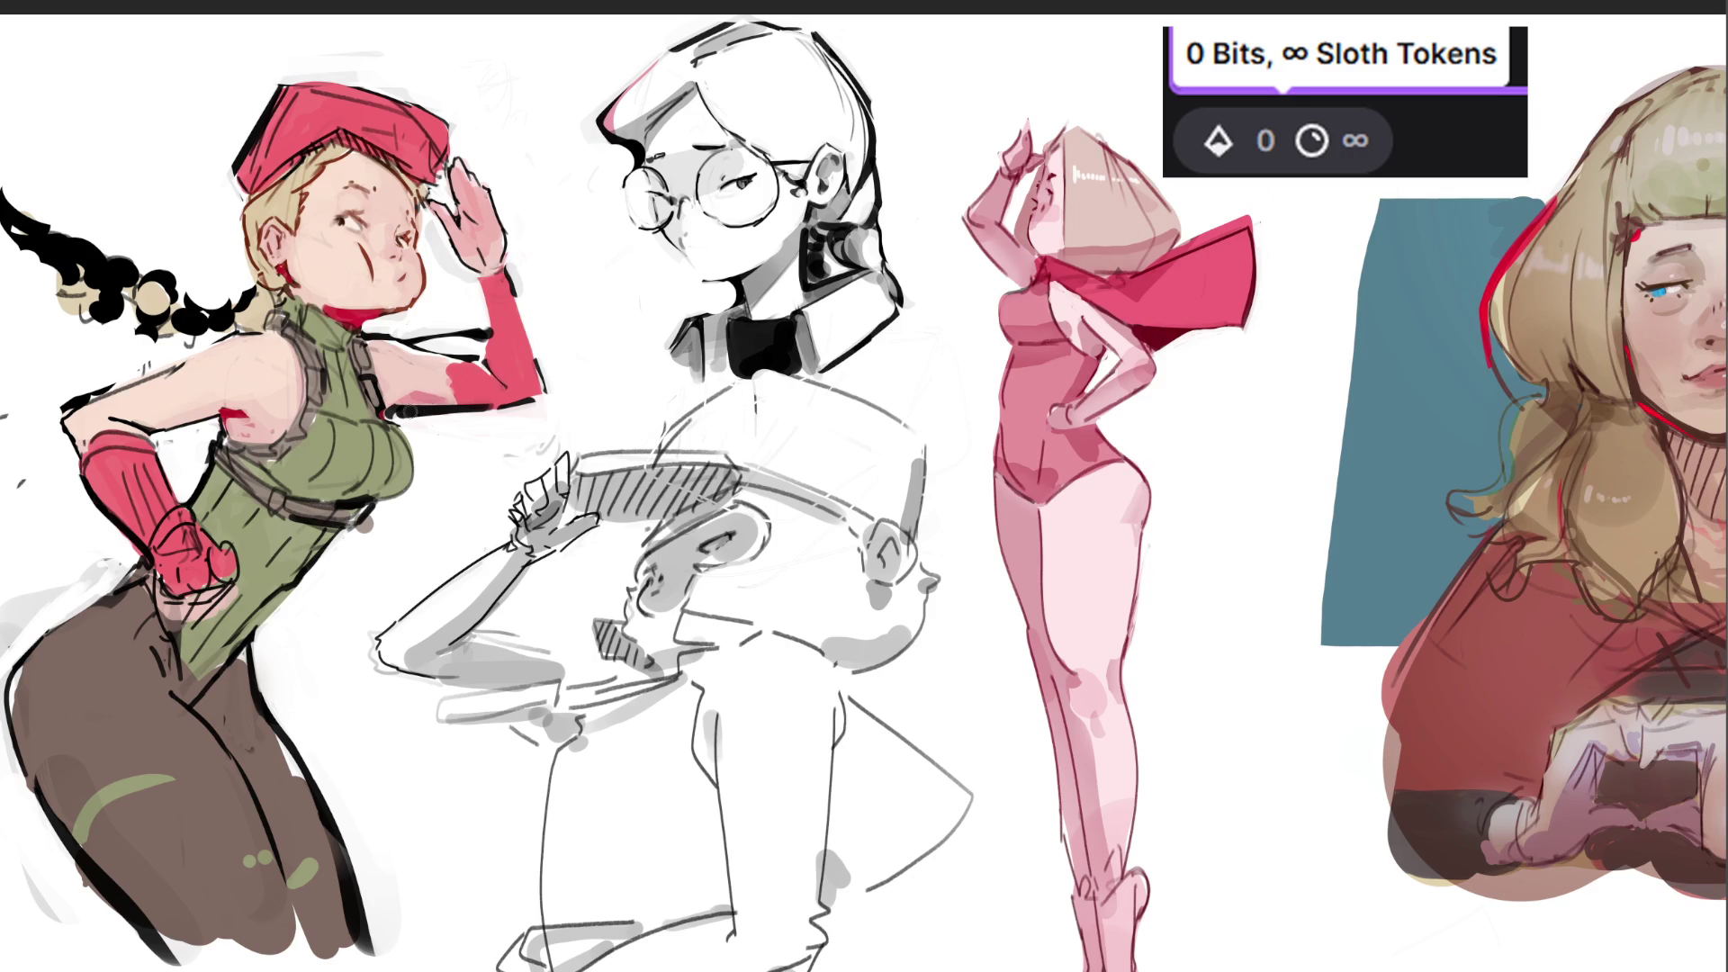
Add dark lines under the forearm, reinforce its outer edge and remove red below the outline.
left_click_drag(408, 412, 532, 369)
mouse_move(521, 297)
left_mouse_down()
mouse_move(551, 376)
mouse_move(416, 352)
left_mouse_up()
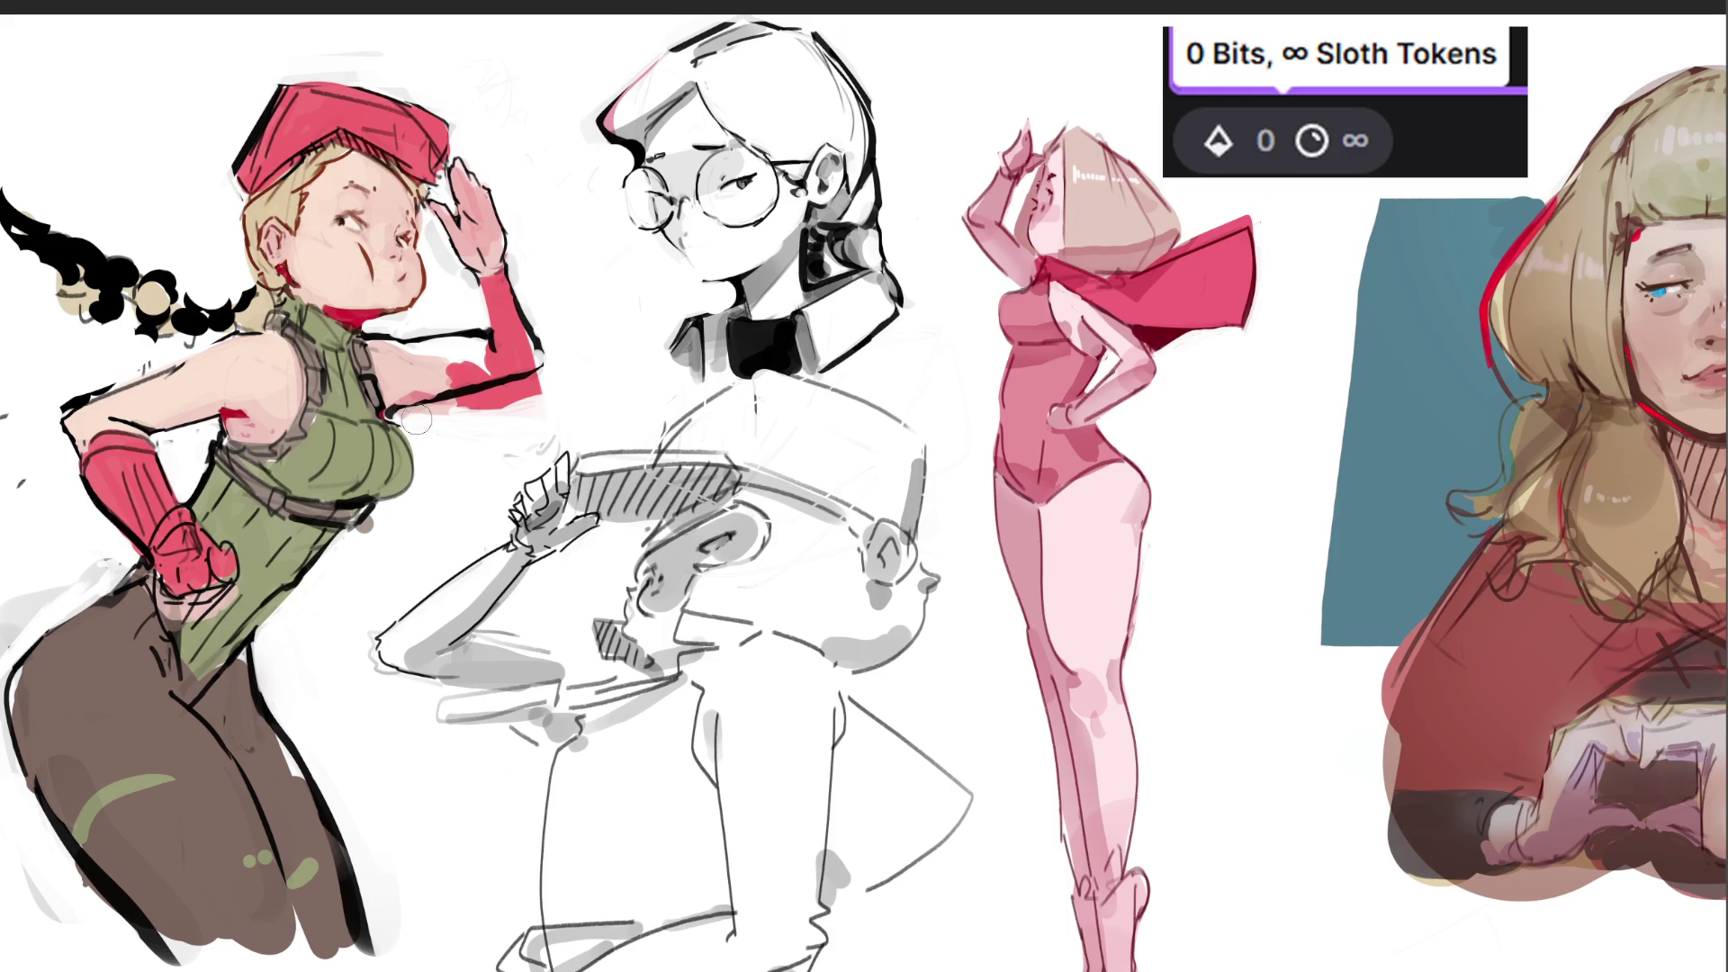
left_click_drag(430, 419, 565, 382)
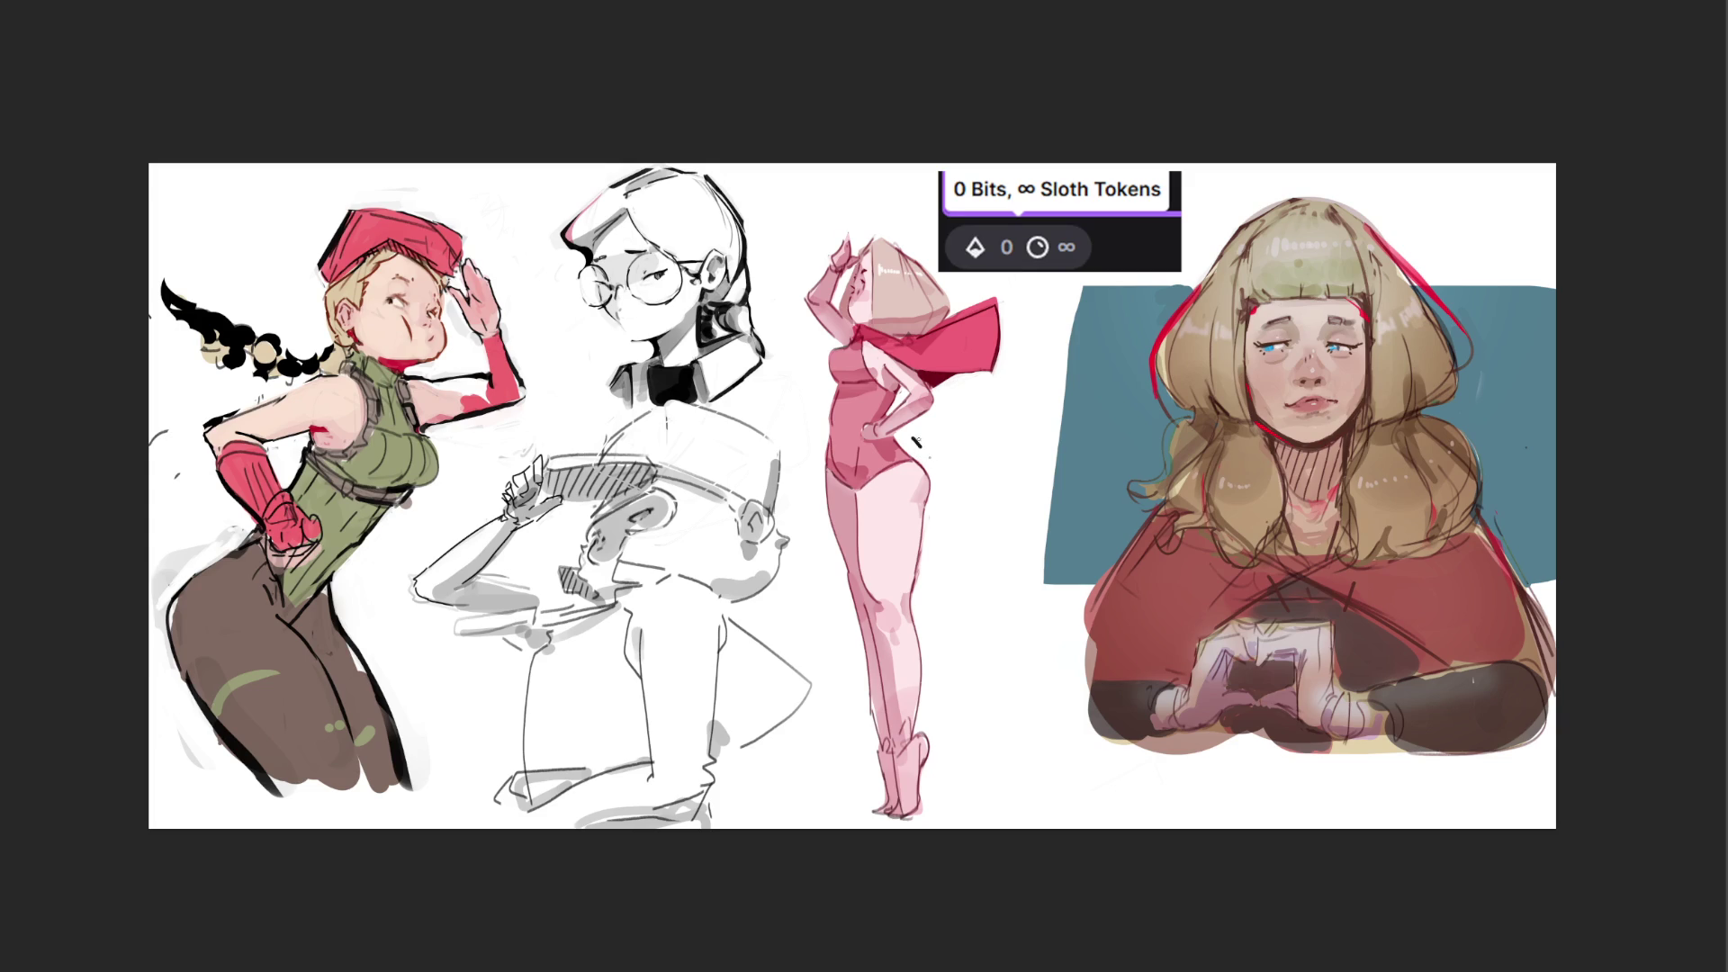
Hand-letter 'END-ing' vertically beside the pink leotard figure's hip.
mouse_move(911, 429)
left_mouse_down()
mouse_move(931, 433)
mouse_move(935, 462)
mouse_move(959, 451)
mouse_move(950, 495)
mouse_move(959, 457)
mouse_move(967, 482)
mouse_move(938, 570)
mouse_move(940, 686)
left_mouse_up()
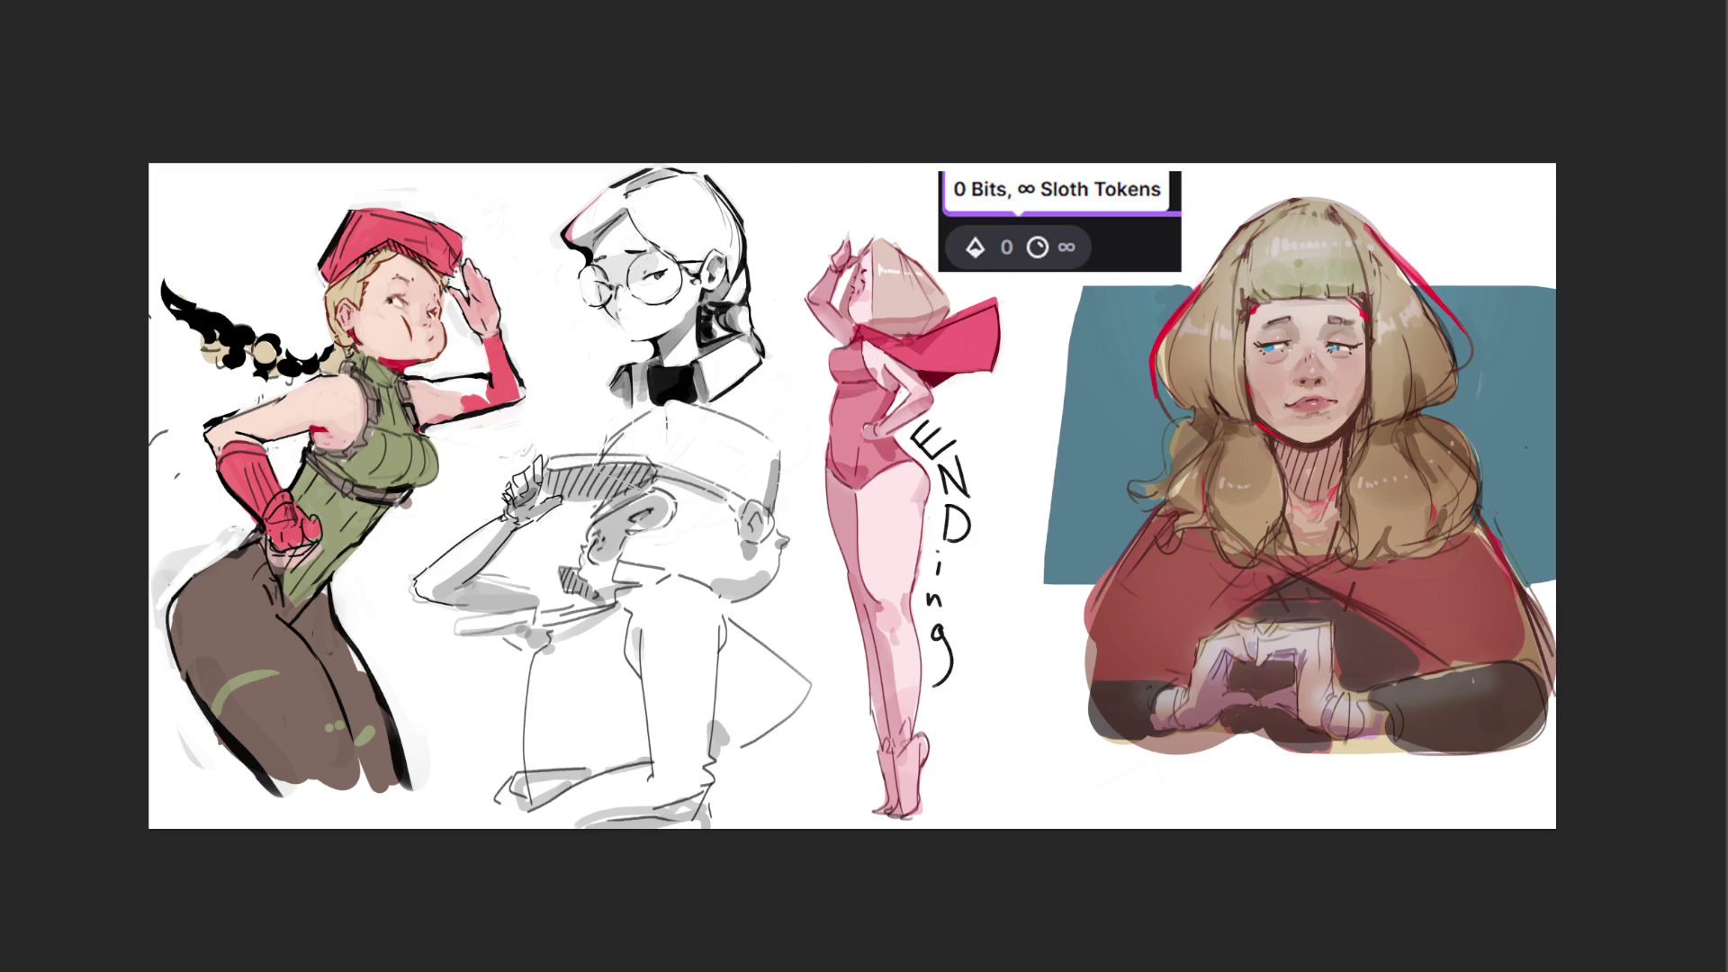